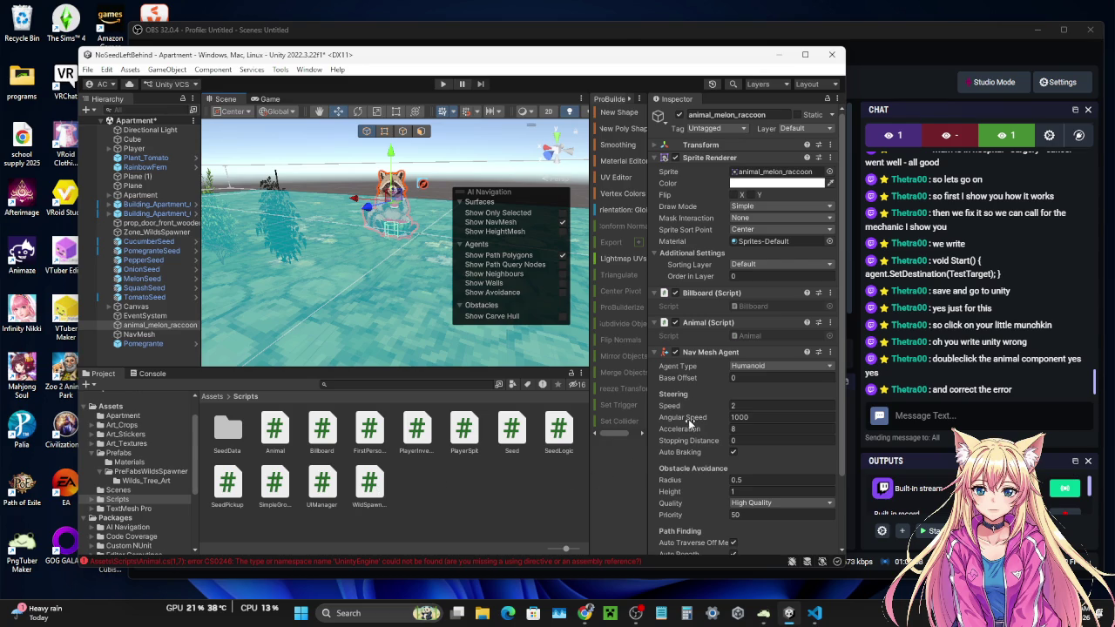
# - Open Animal.cs in VS Code and delete the stray letter from the UnityEngine.AI namespace on line 1
pyautogui.scroll(-2, 688, 422)
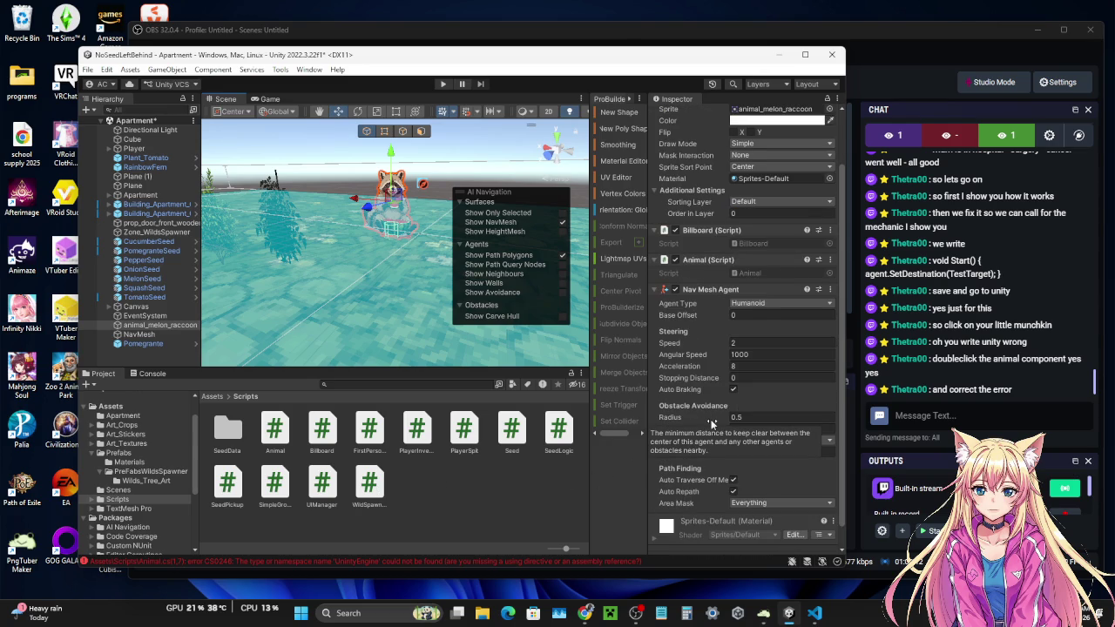
pyautogui.scroll(2, 711, 423)
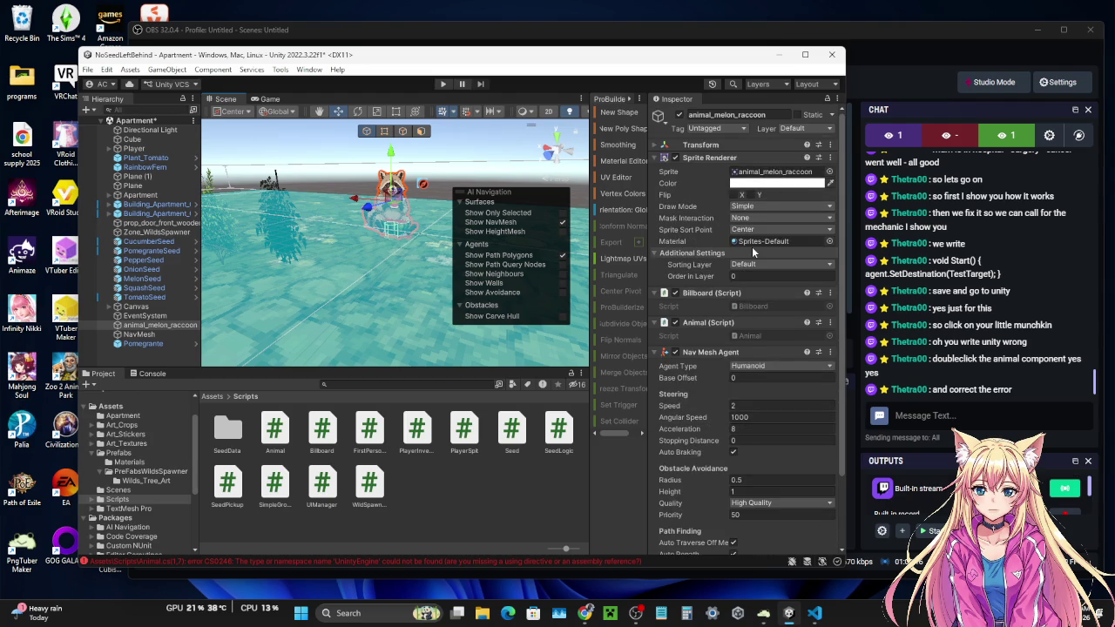
pyautogui.scroll(-1, 752, 247)
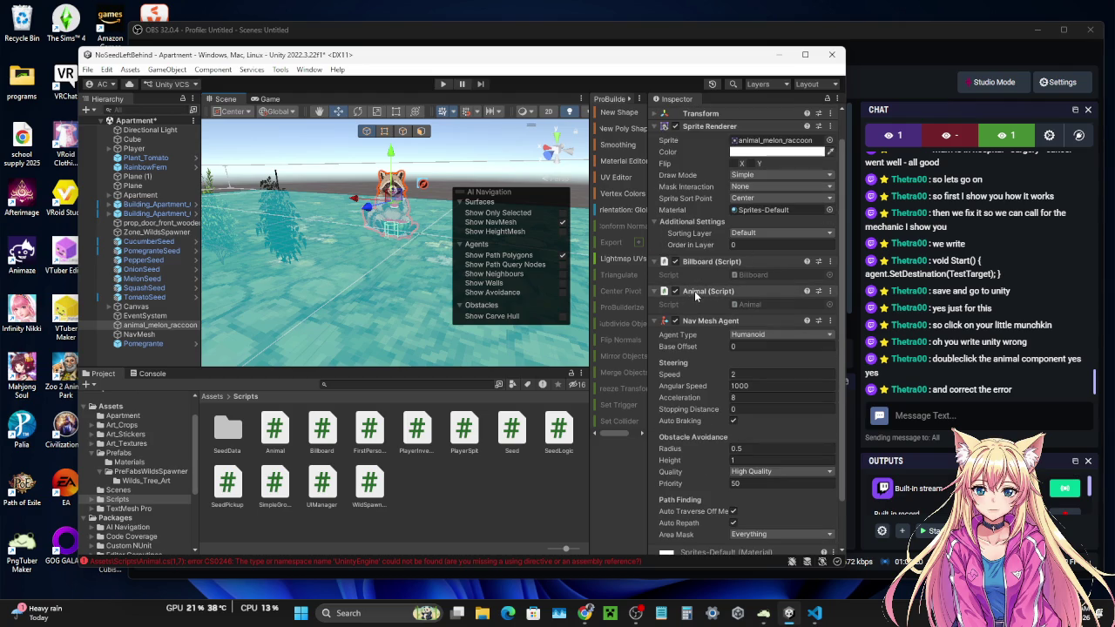
pyautogui.doubleClick(744, 303)
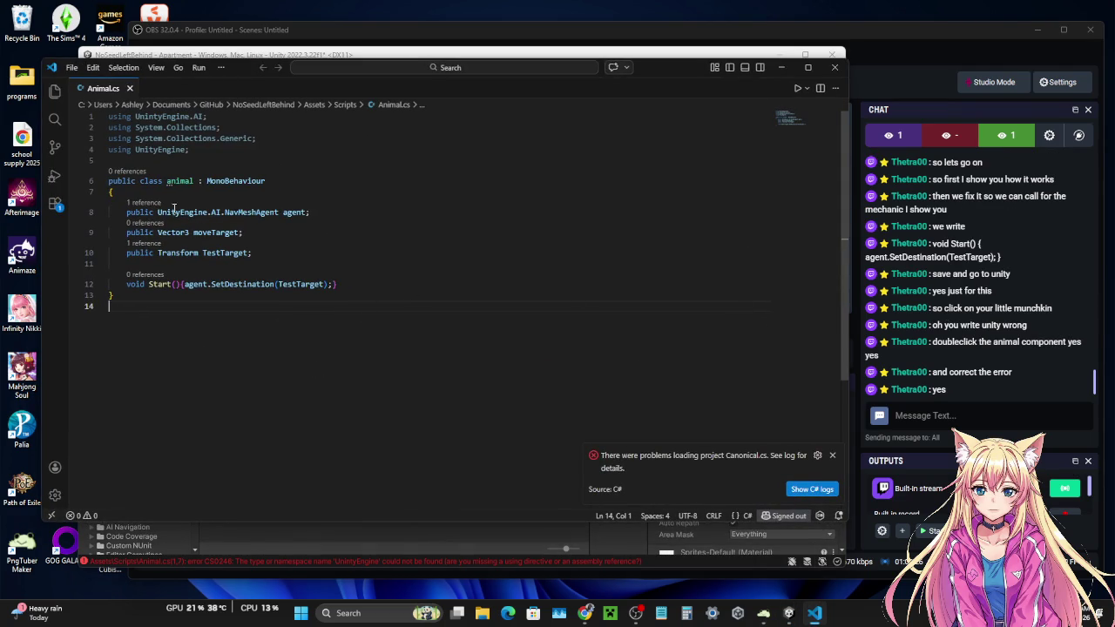
pyautogui.click(154, 117)
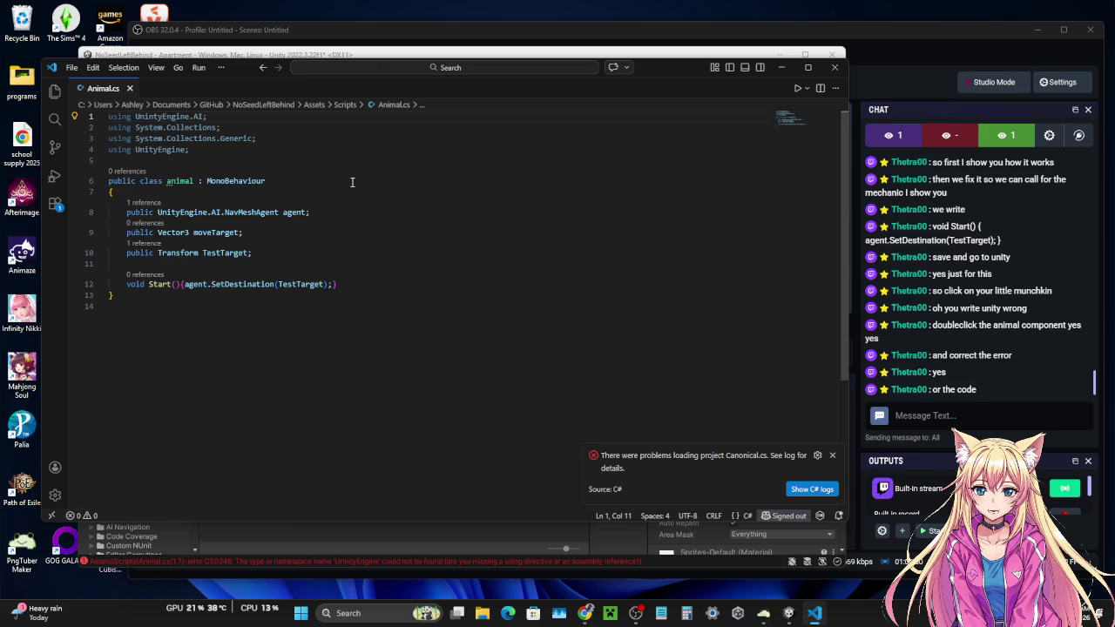
pyautogui.press('BackSpace')
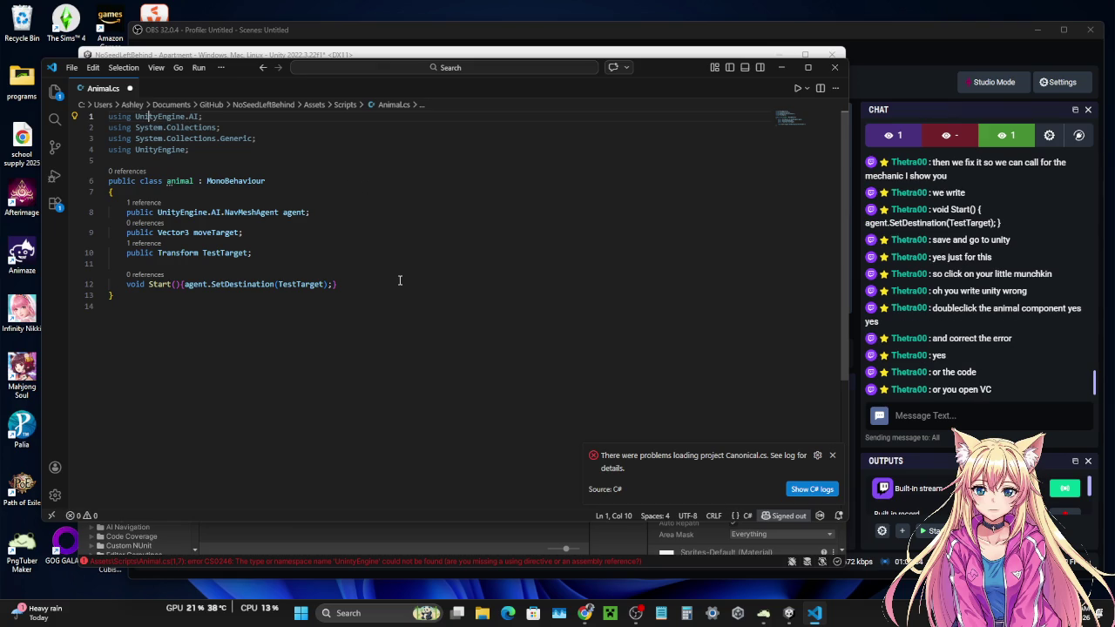
# - Save the corrected Animal.cs and return to Unity
pyautogui.moveTo(786, 615)
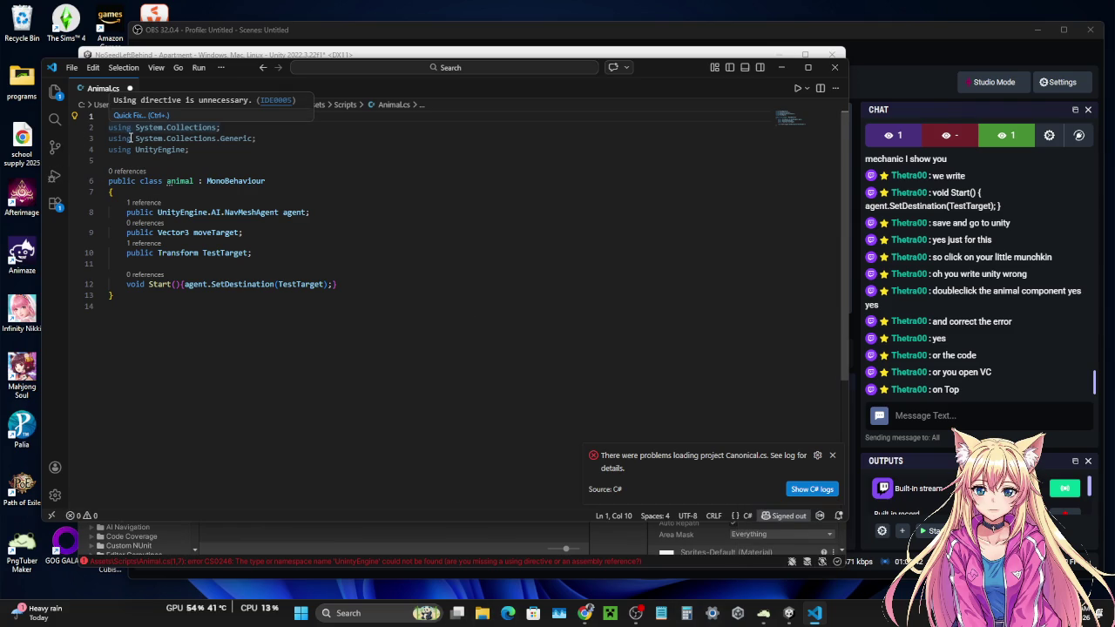
pyautogui.click(130, 139)
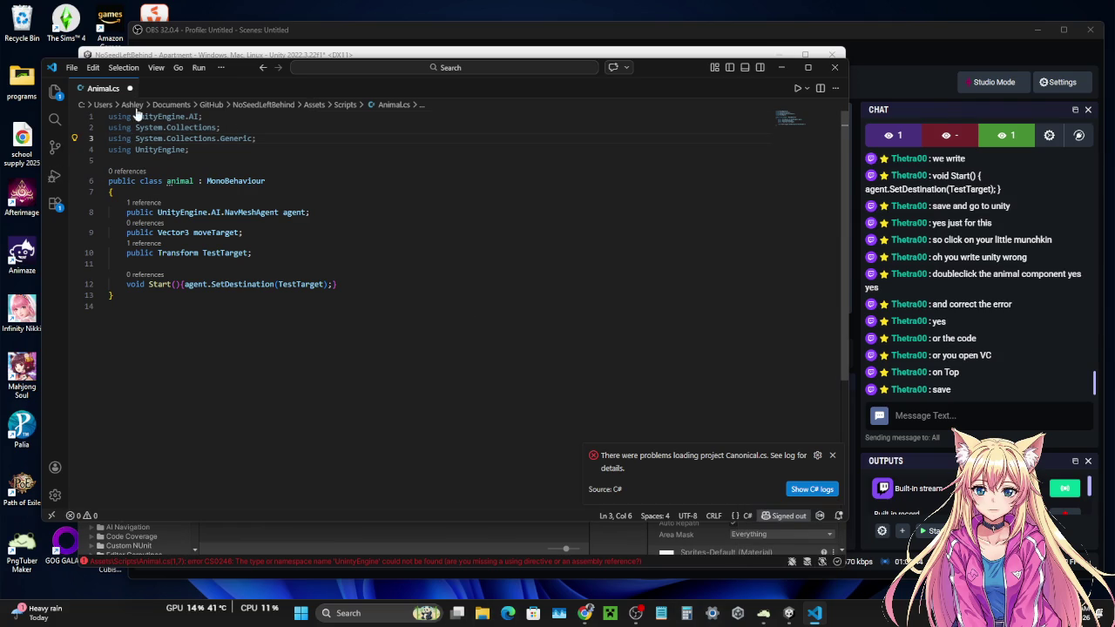
pyautogui.click(73, 67)
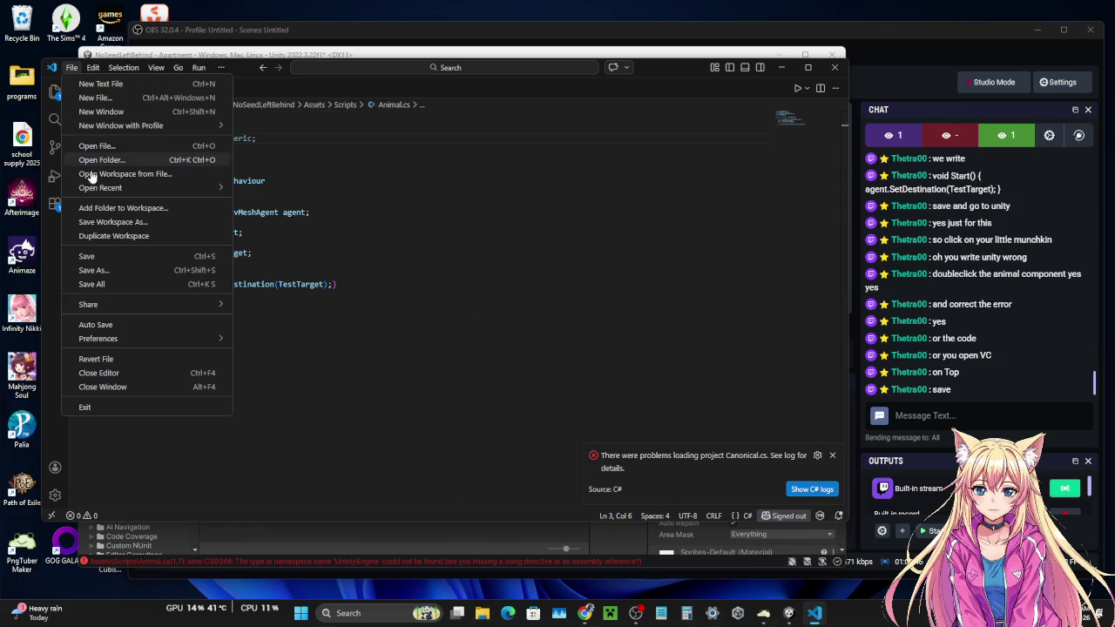
pyautogui.click(95, 257)
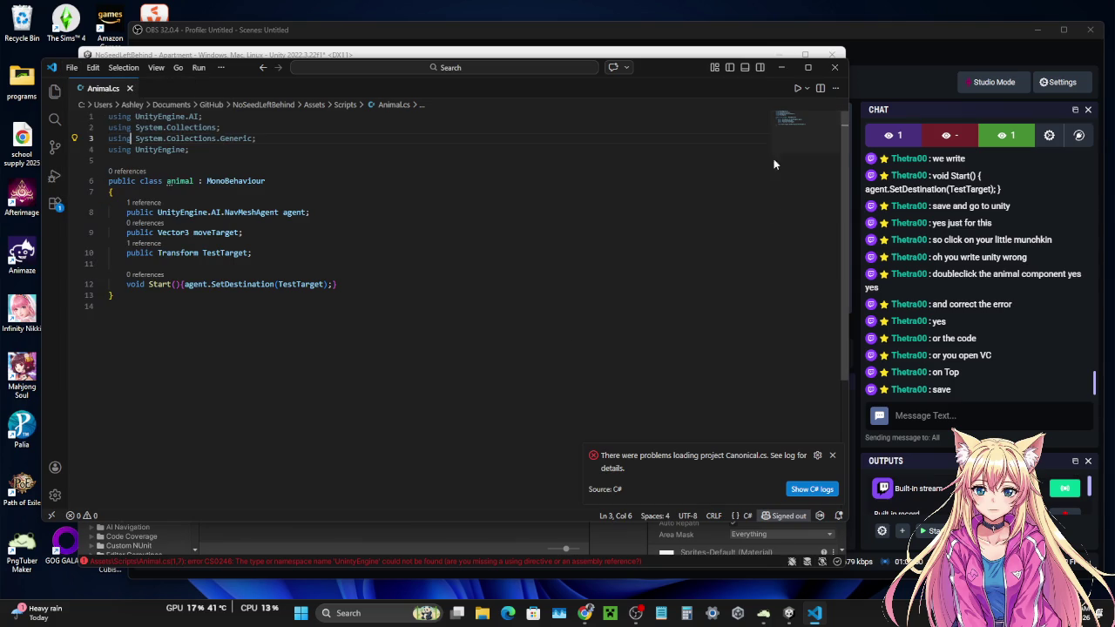
pyautogui.click(730, 55)
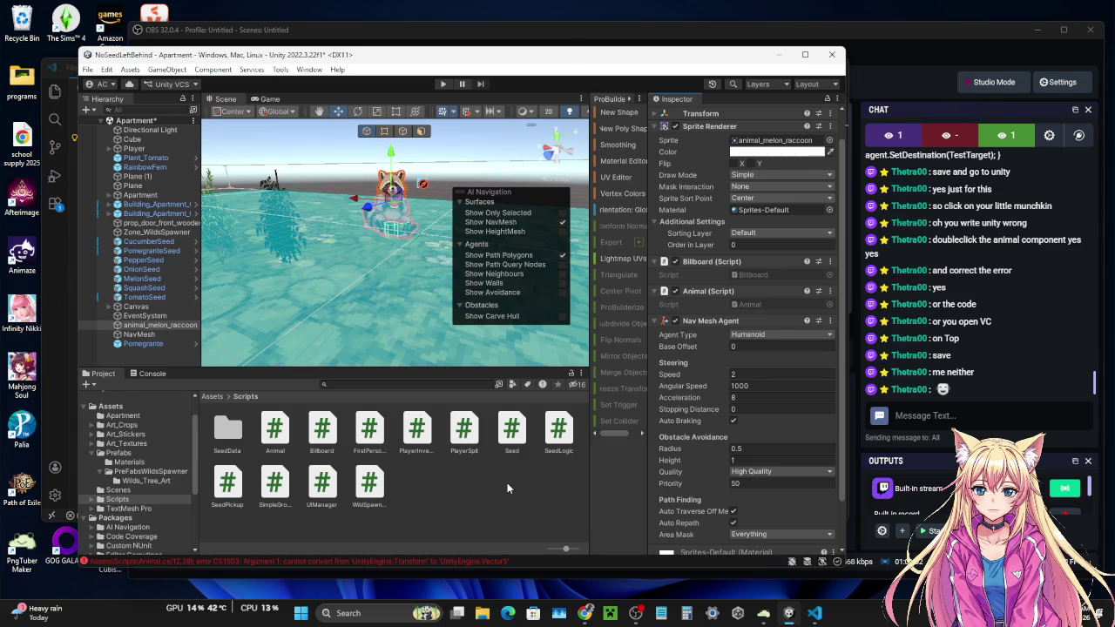
# - Clear the selection and orbit the Scene view to frame the white cube beside the building
pyautogui.click(487, 488)
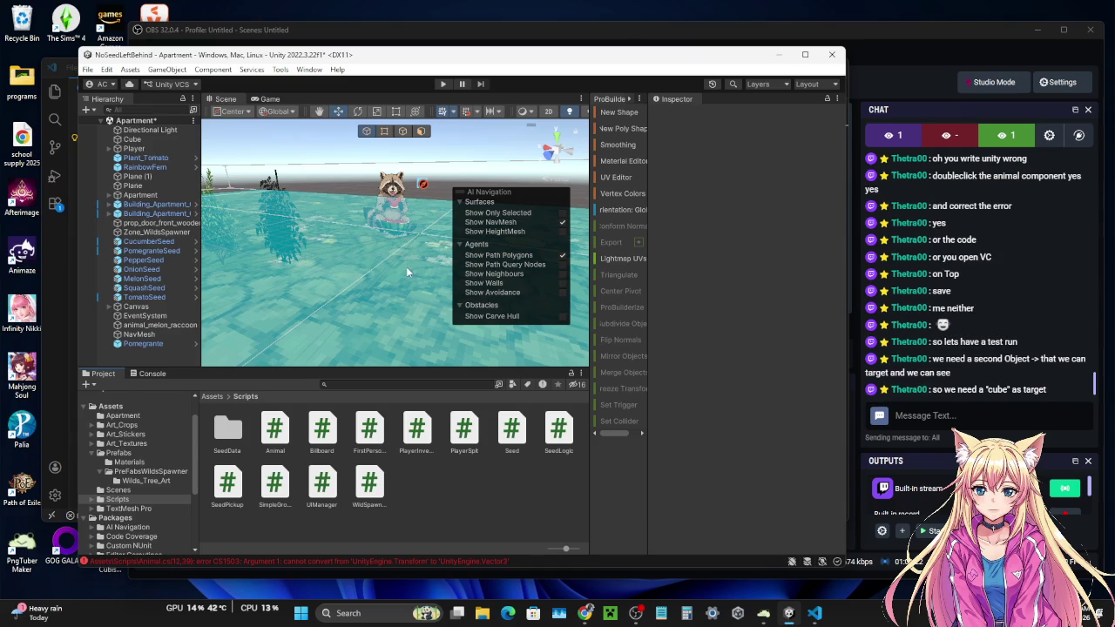
pyautogui.moveTo(406, 266); pyautogui.dragTo(383, 261)
pyautogui.moveTo(300, 247); pyautogui.dragTo(218, 273)
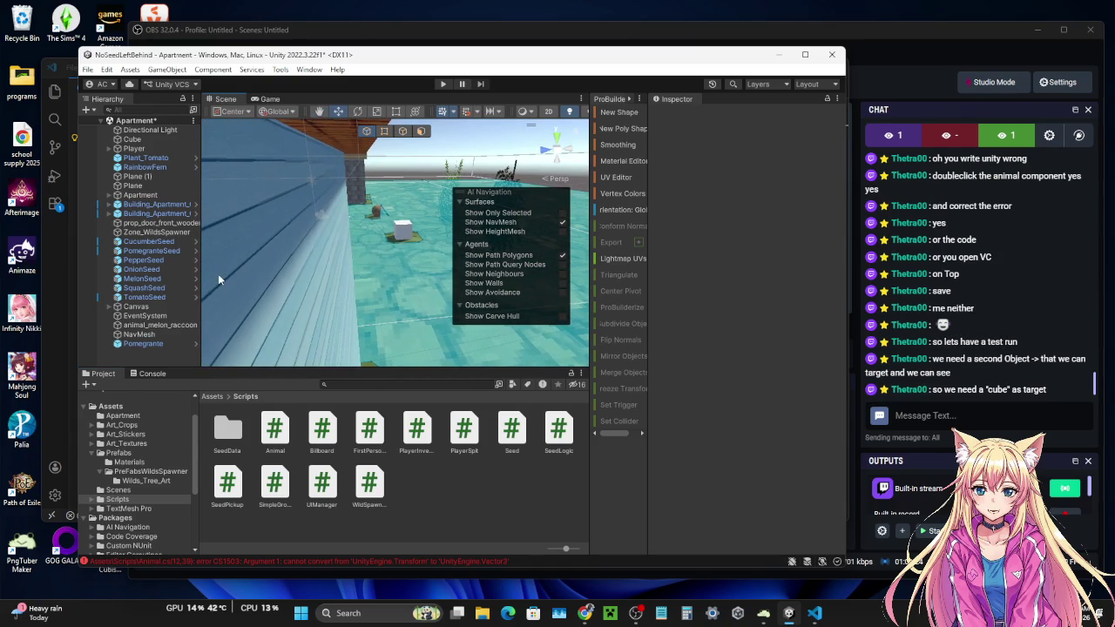
pyautogui.moveTo(375, 275)
pyautogui.mouseDown()
pyautogui.moveTo(470, 244)
pyautogui.moveTo(280, 238)
pyautogui.moveTo(298, 244)
pyautogui.moveTo(352, 218)
pyautogui.moveTo(232, 213)
pyautogui.mouseUp()
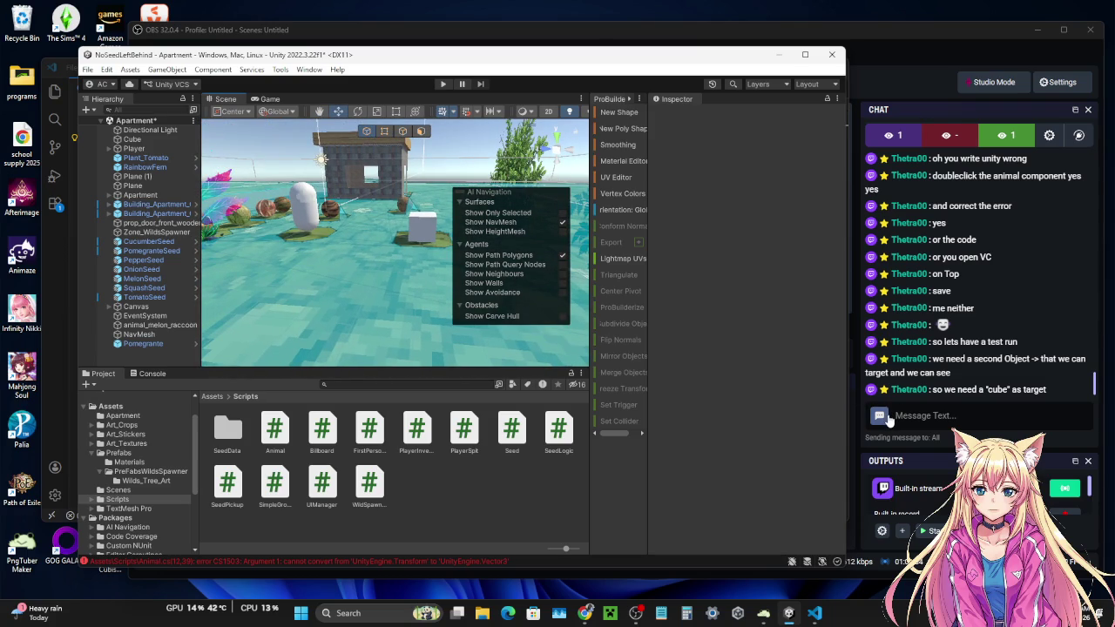
# - Inspect the Cube and the ground Plane, then drag the AI Navigation overlay upward
pyautogui.click(422, 232)
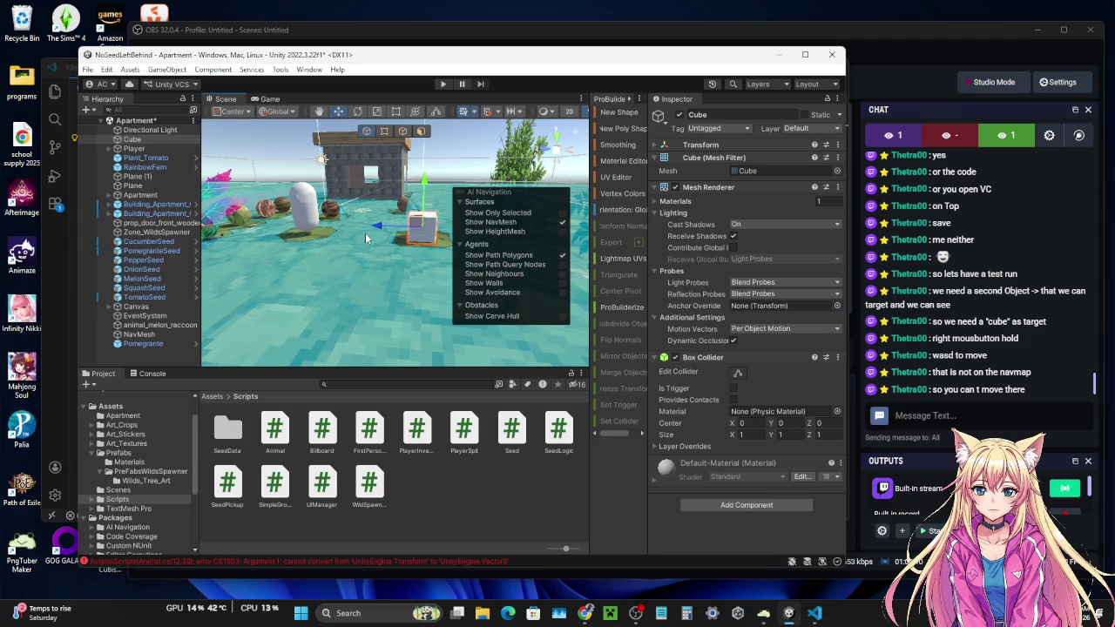
pyautogui.click(380, 276)
pyautogui.moveTo(380, 271); pyautogui.dragTo(264, 257)
pyautogui.moveTo(460, 192)
pyautogui.mouseDown()
pyautogui.moveTo(485, 133)
pyautogui.moveTo(462, 158)
pyautogui.moveTo(557, 165)
pyautogui.moveTo(485, 181)
pyautogui.mouseUp()
# - Fold the Surfaces, Agents and Obstacles sections and park the AI Navigation overlay bottom-right
pyautogui.click(478, 182)
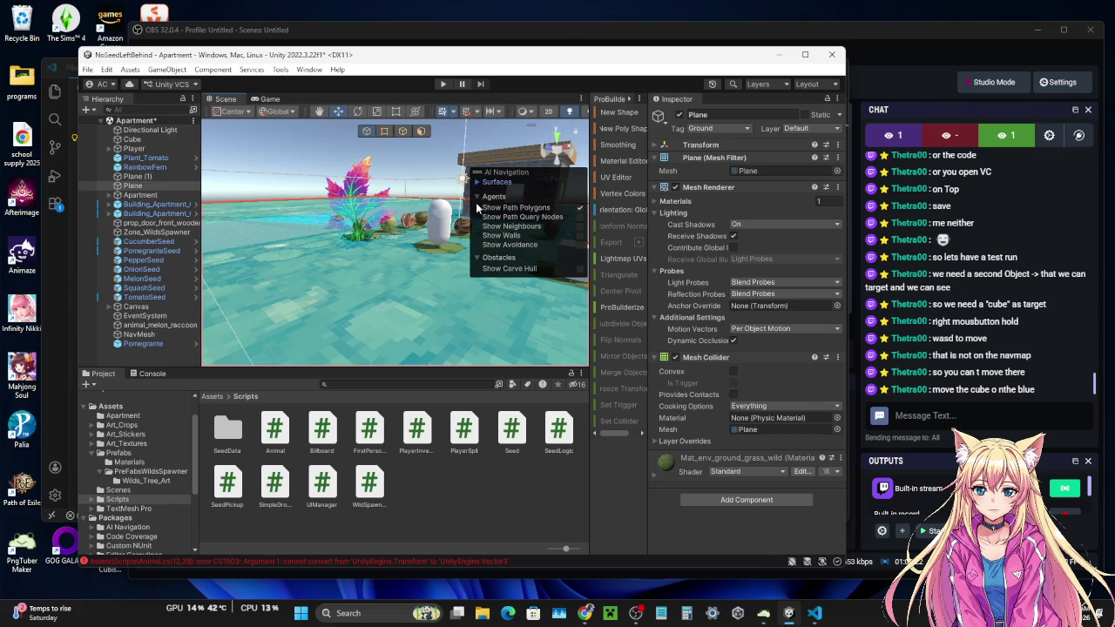
pyautogui.click(477, 197)
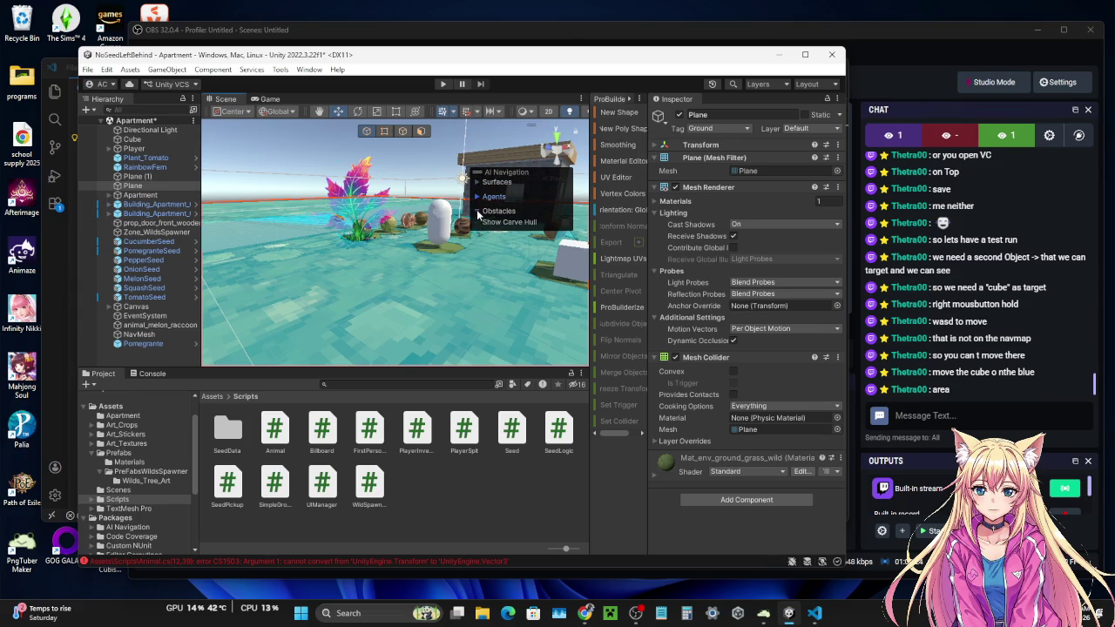
pyautogui.click(477, 211)
pyautogui.moveTo(478, 176)
pyautogui.mouseDown()
pyautogui.moveTo(504, 299)
pyautogui.moveTo(545, 320)
pyautogui.mouseUp()
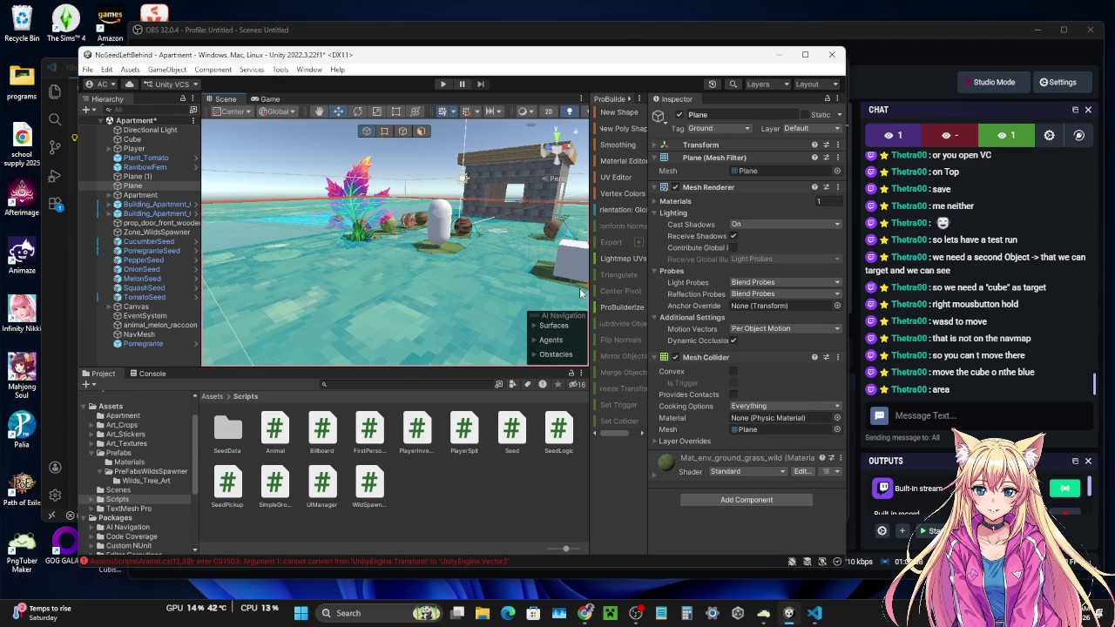
pyautogui.click(568, 256)
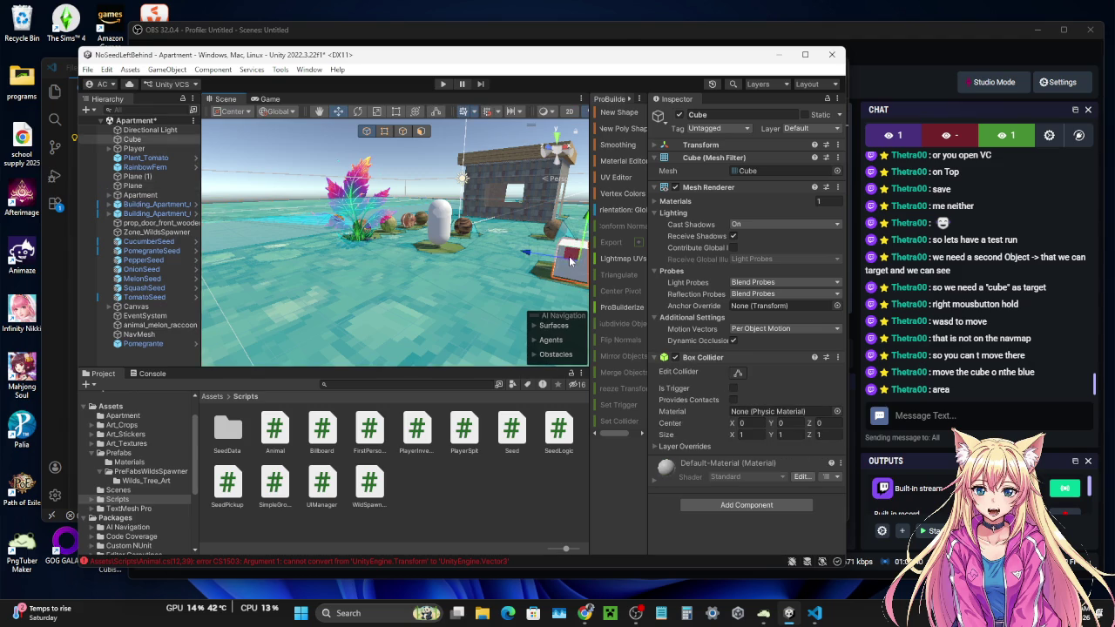
# - Nudge the Cube along its X and Z axes onto the blue navmesh area
pyautogui.moveTo(527, 255); pyautogui.dragTo(462, 245)
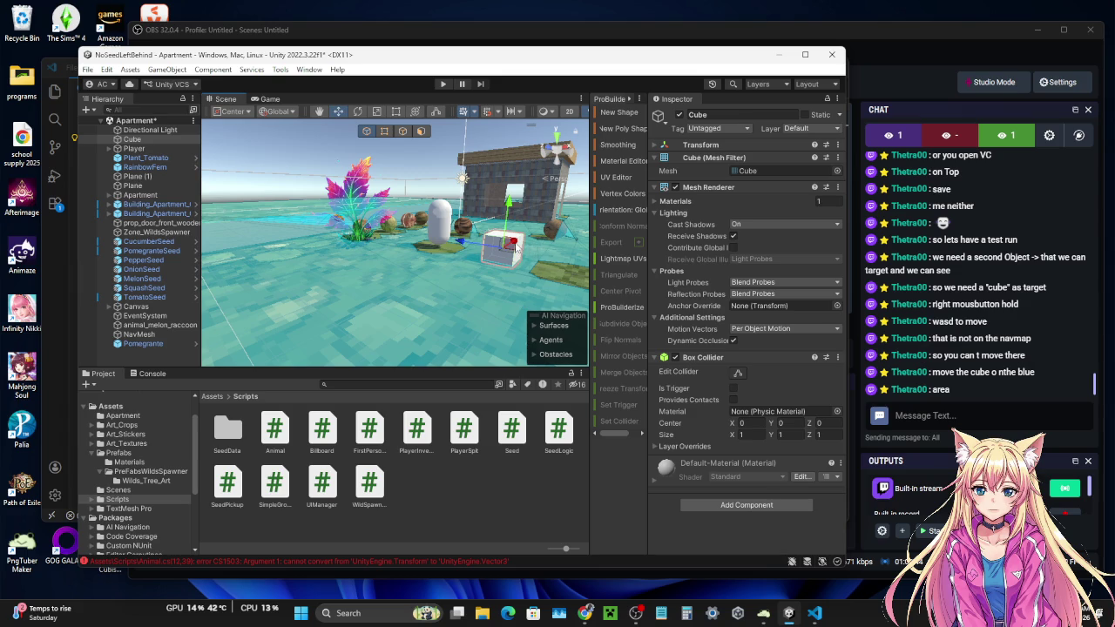
pyautogui.moveTo(516, 246); pyautogui.dragTo(527, 271)
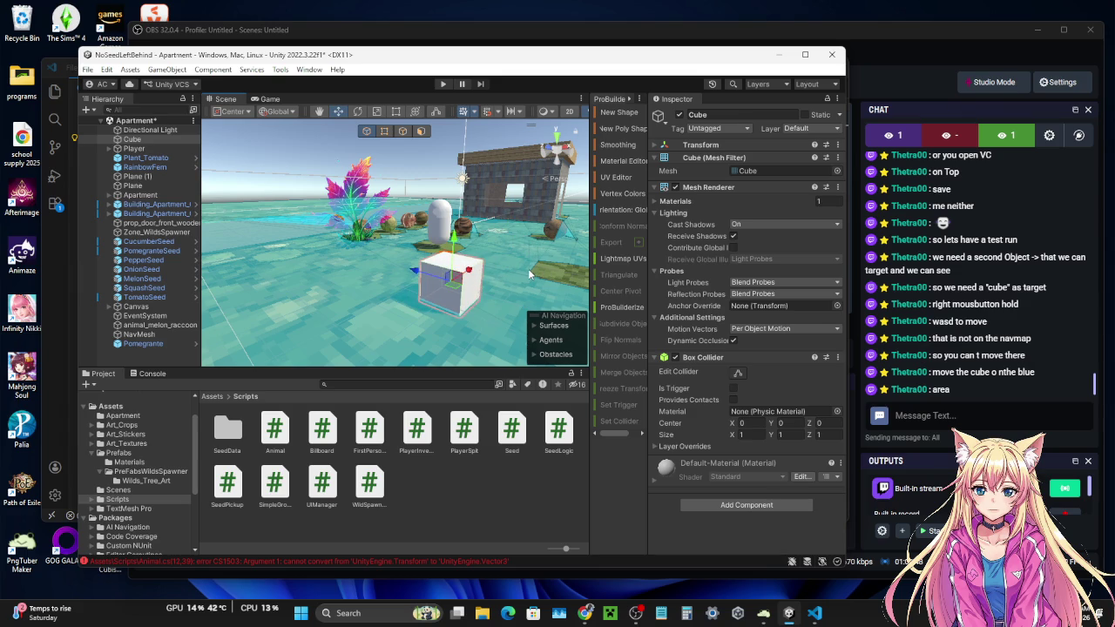
pyautogui.moveTo(527, 268); pyautogui.dragTo(632, 273)
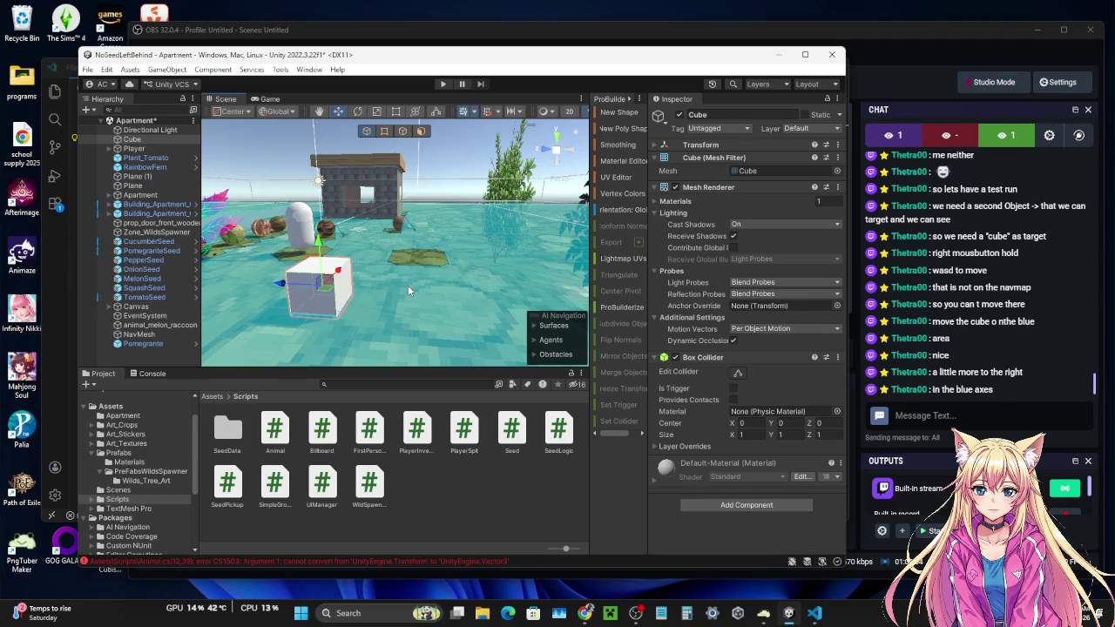
pyautogui.moveTo(282, 285); pyautogui.dragTo(388, 306)
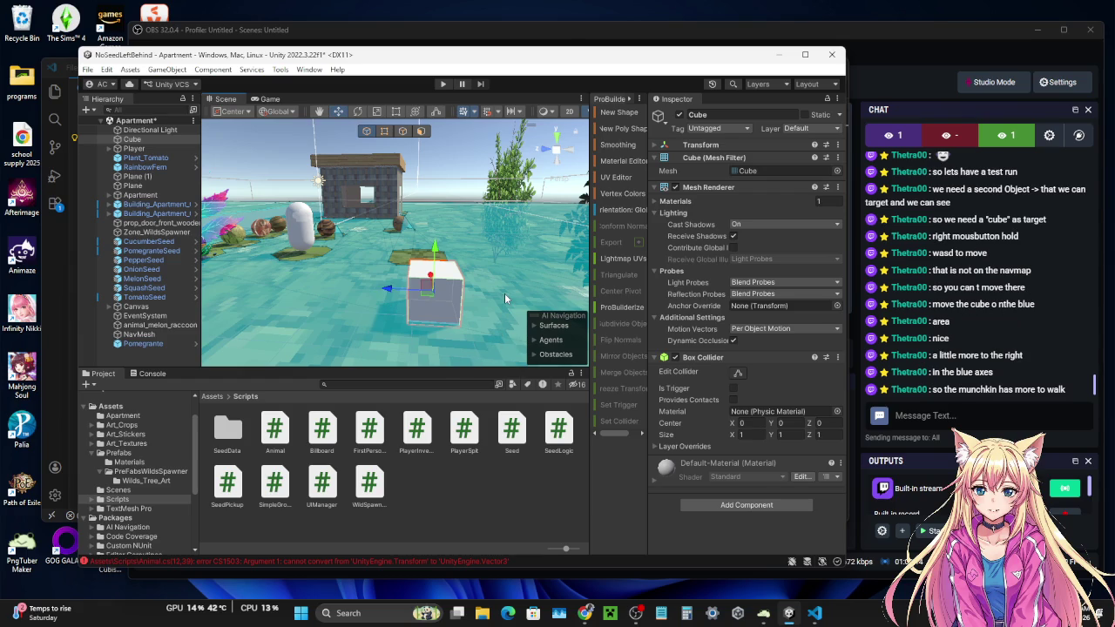
pyautogui.moveTo(505, 293)
pyautogui.mouseDown()
pyautogui.moveTo(749, 294)
pyautogui.moveTo(649, 319)
pyautogui.moveTo(662, 296)
pyautogui.moveTo(493, 241)
pyautogui.mouseUp()
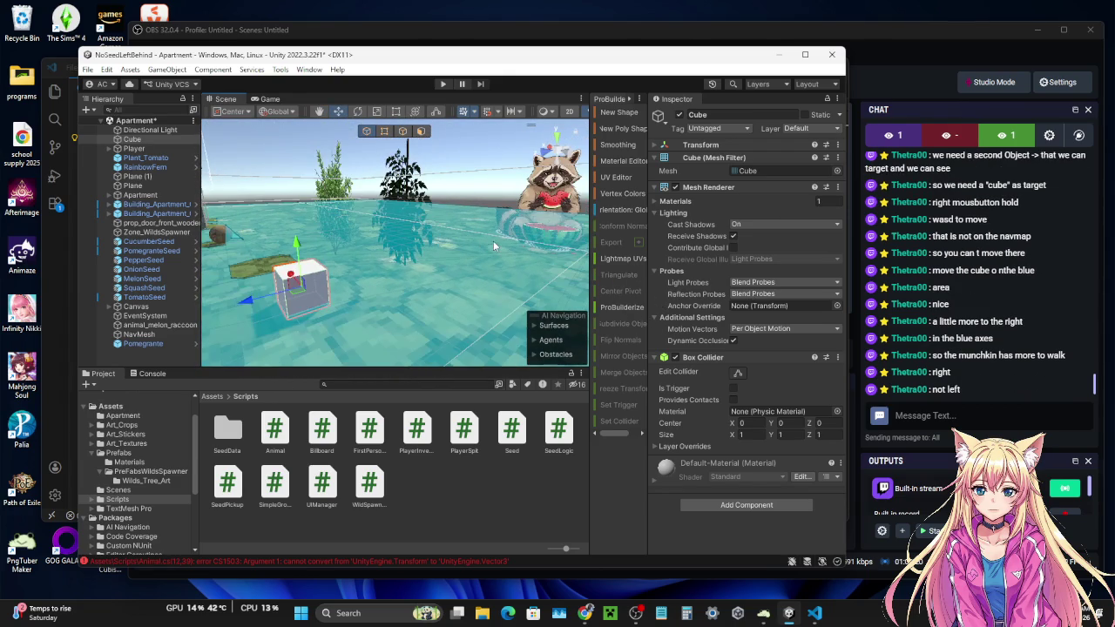
pyautogui.moveTo(442, 277); pyautogui.dragTo(236, 273)
pyautogui.moveTo(485, 293)
pyautogui.mouseDown()
pyautogui.moveTo(314, 254)
pyautogui.moveTo(224, 251)
pyautogui.moveTo(237, 251)
pyautogui.mouseUp()
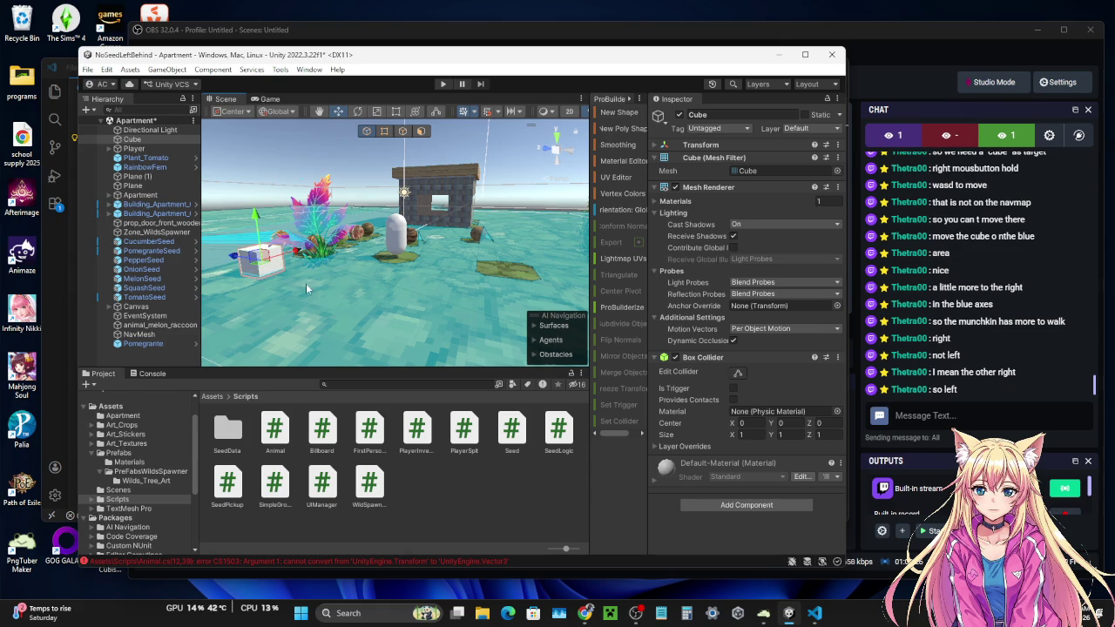
pyautogui.moveTo(362, 304); pyautogui.dragTo(321, 256)
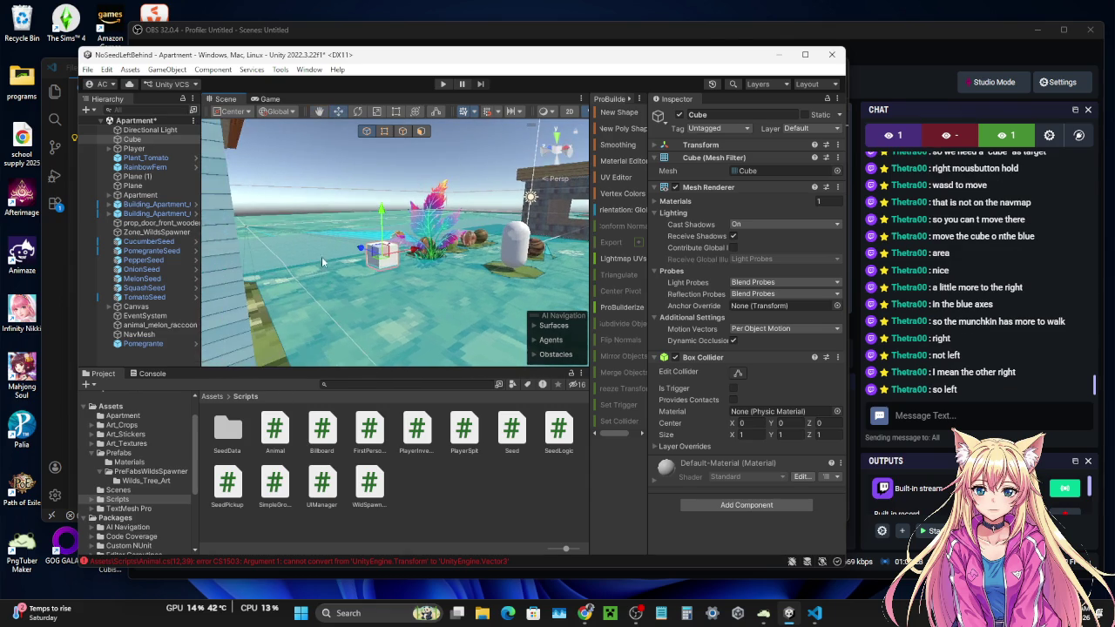
pyautogui.moveTo(418, 254)
pyautogui.mouseDown()
pyautogui.moveTo(294, 262)
pyautogui.moveTo(308, 267)
pyautogui.mouseUp()
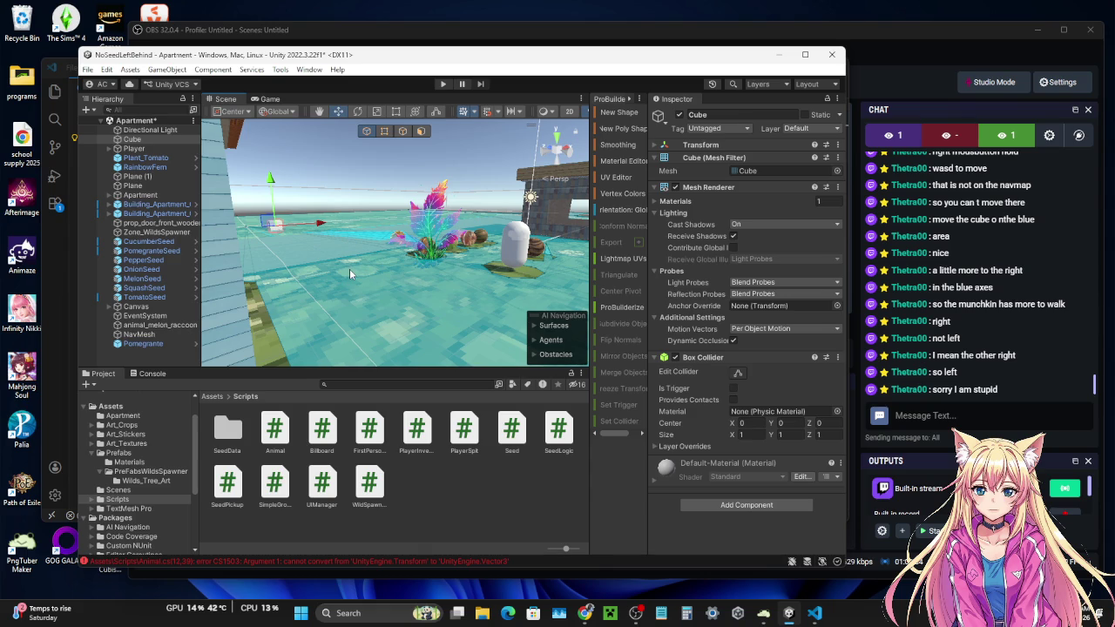
# - Select the raccoon in the Scene view and open the compile error's source in the editor
pyautogui.moveTo(412, 293)
pyautogui.mouseDown()
pyautogui.moveTo(378, 255)
pyautogui.moveTo(640, 246)
pyautogui.moveTo(609, 249)
pyautogui.mouseUp()
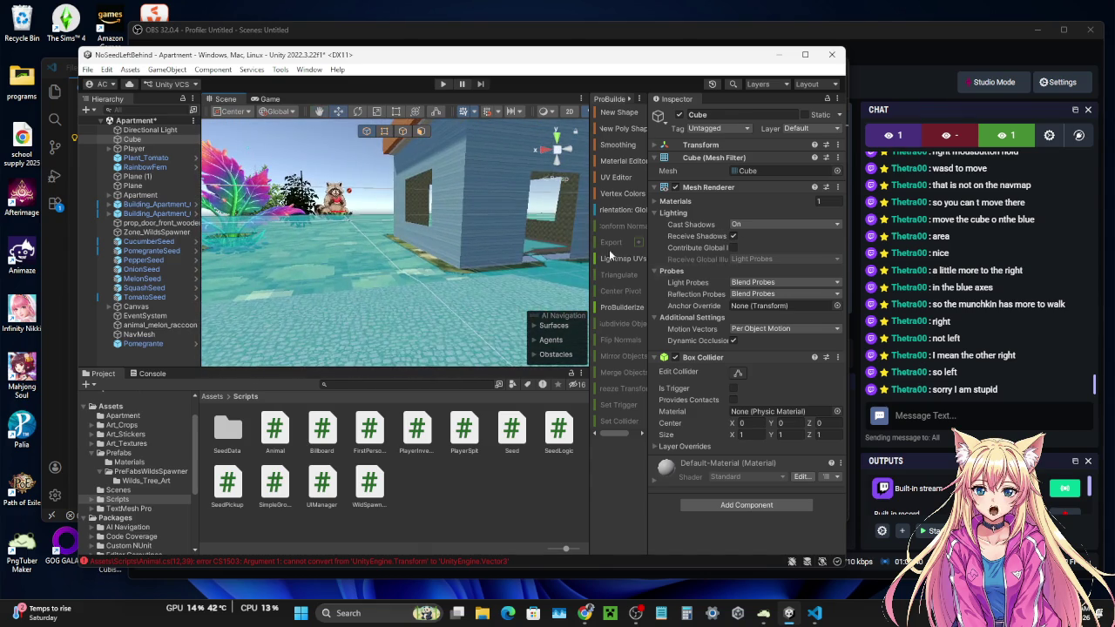
pyautogui.moveTo(372, 258); pyautogui.dragTo(323, 258)
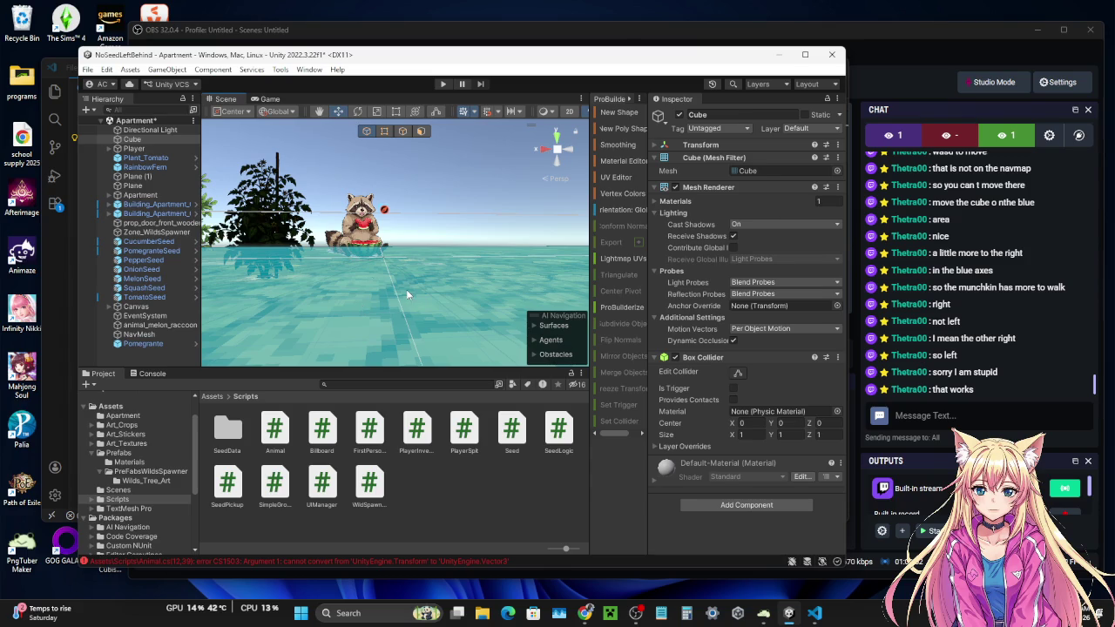
pyautogui.moveTo(468, 283)
pyautogui.mouseDown()
pyautogui.moveTo(324, 270)
pyautogui.moveTo(463, 259)
pyautogui.moveTo(437, 299)
pyautogui.moveTo(185, 286)
pyautogui.mouseUp()
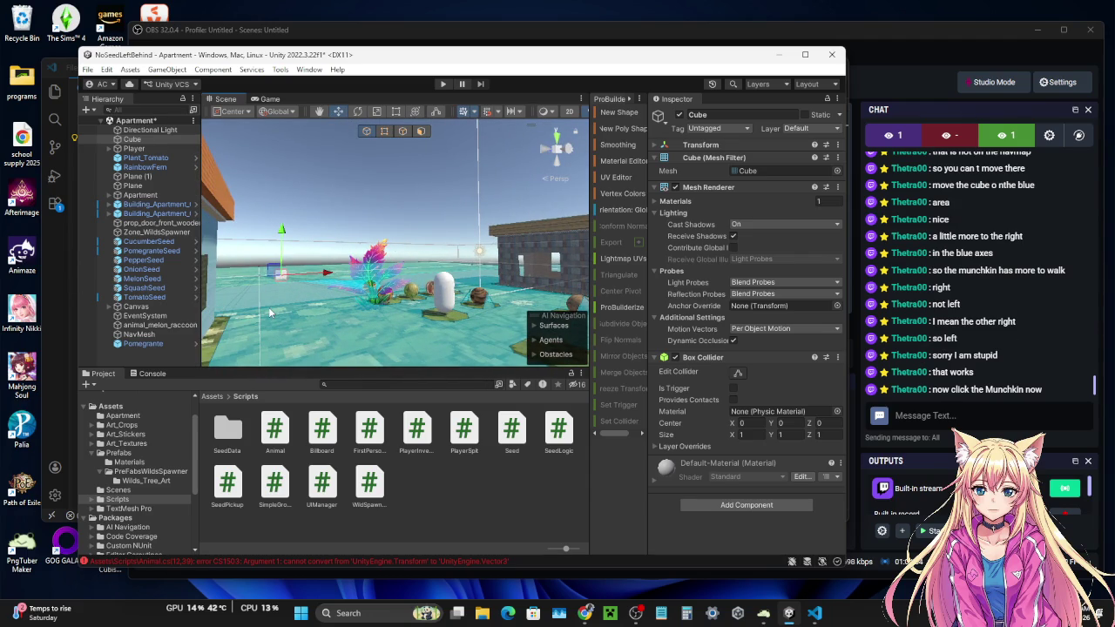
pyautogui.moveTo(304, 288)
pyautogui.mouseDown()
pyautogui.moveTo(671, 353)
pyautogui.moveTo(535, 259)
pyautogui.mouseUp()
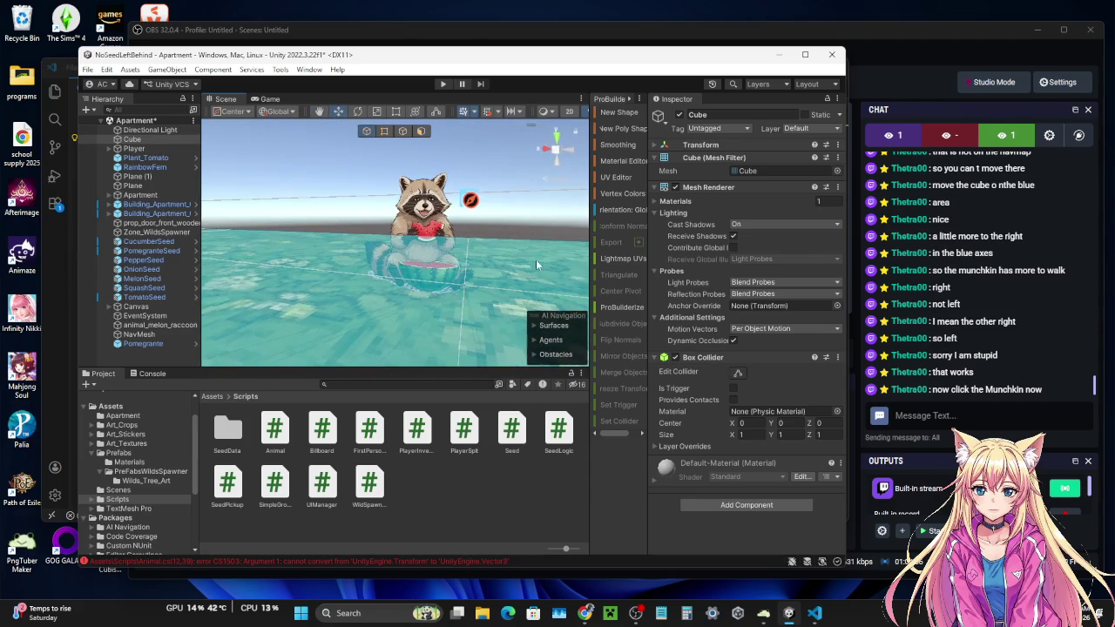
pyautogui.click(423, 214)
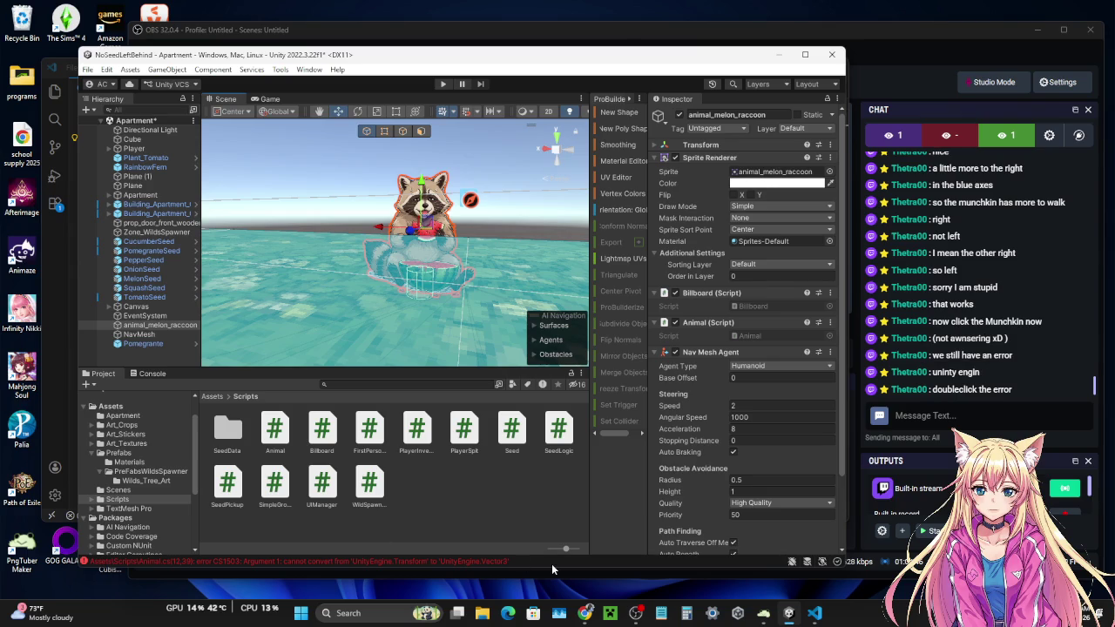
pyautogui.doubleClick(425, 560)
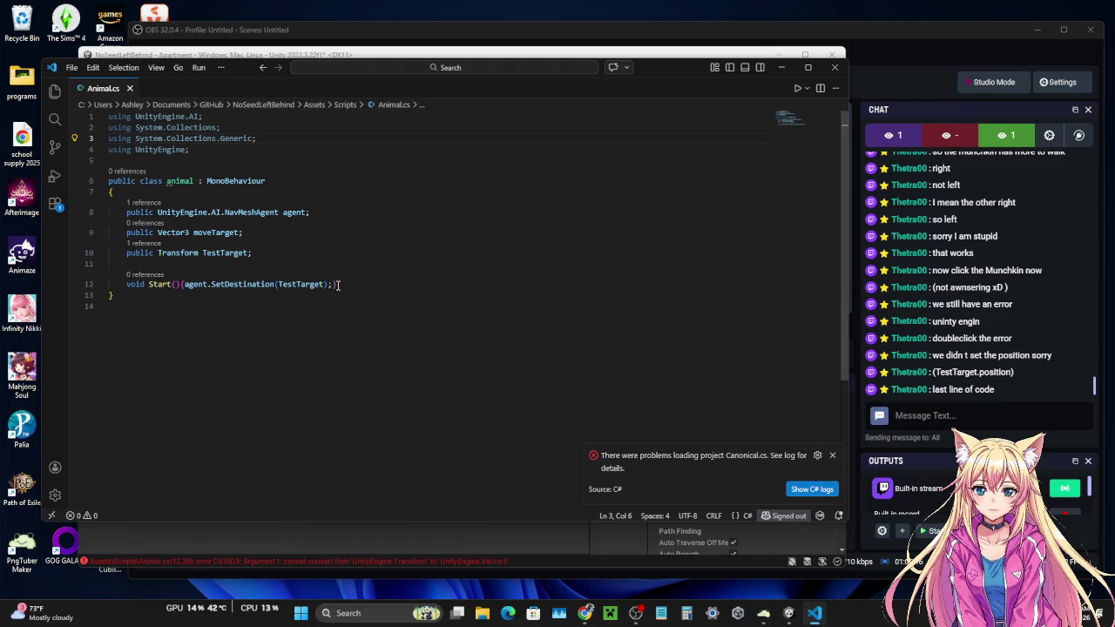
# - Change Start() to call agent.SetDestination(TestTarget.position)
pyautogui.click(332, 284)
pyautogui.write(';')
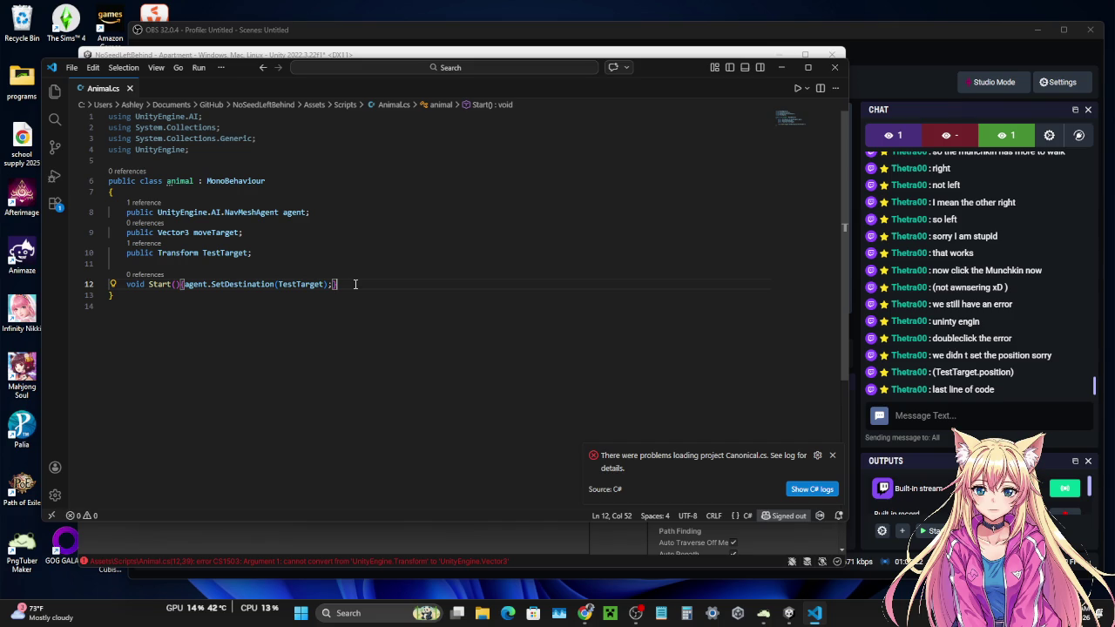
pyautogui.press('Return')
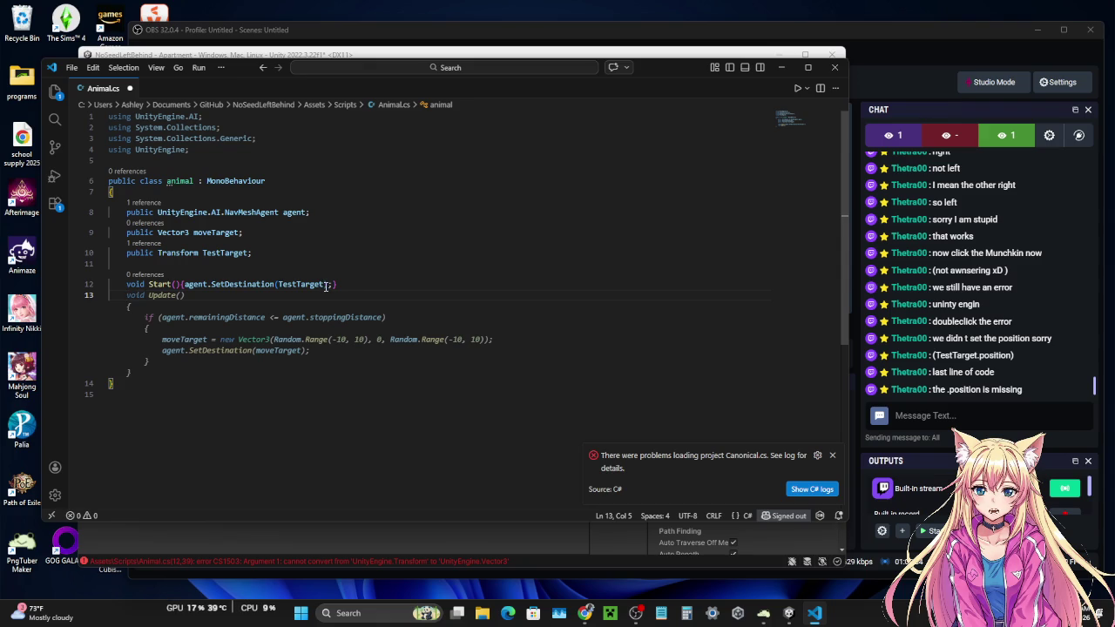
pyautogui.hotkey('ctrl', 'z')
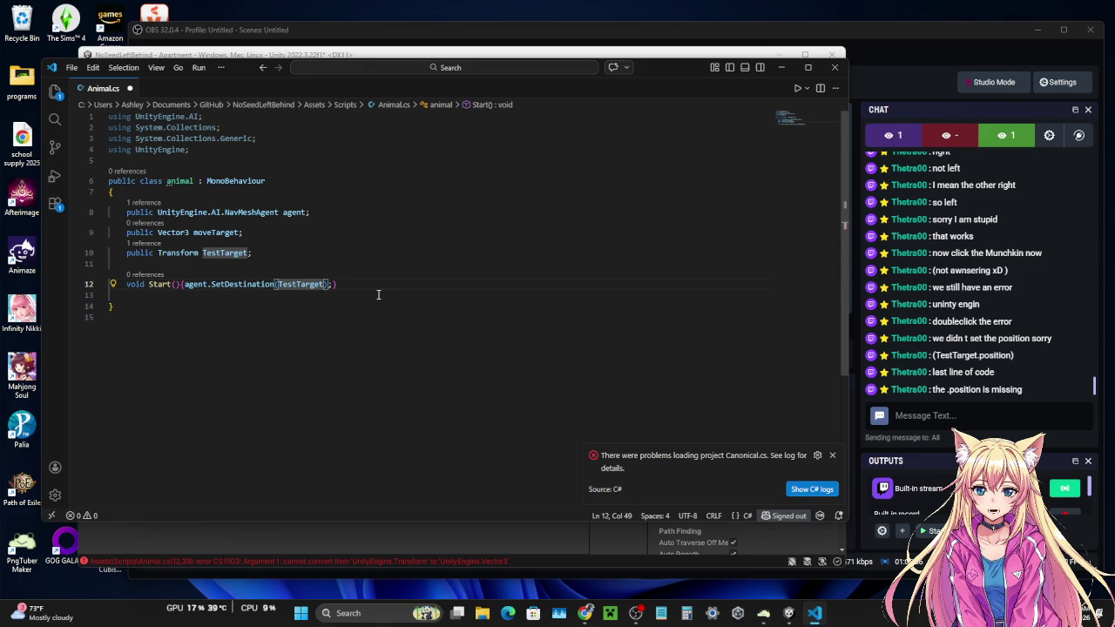
pyautogui.write('.pos')
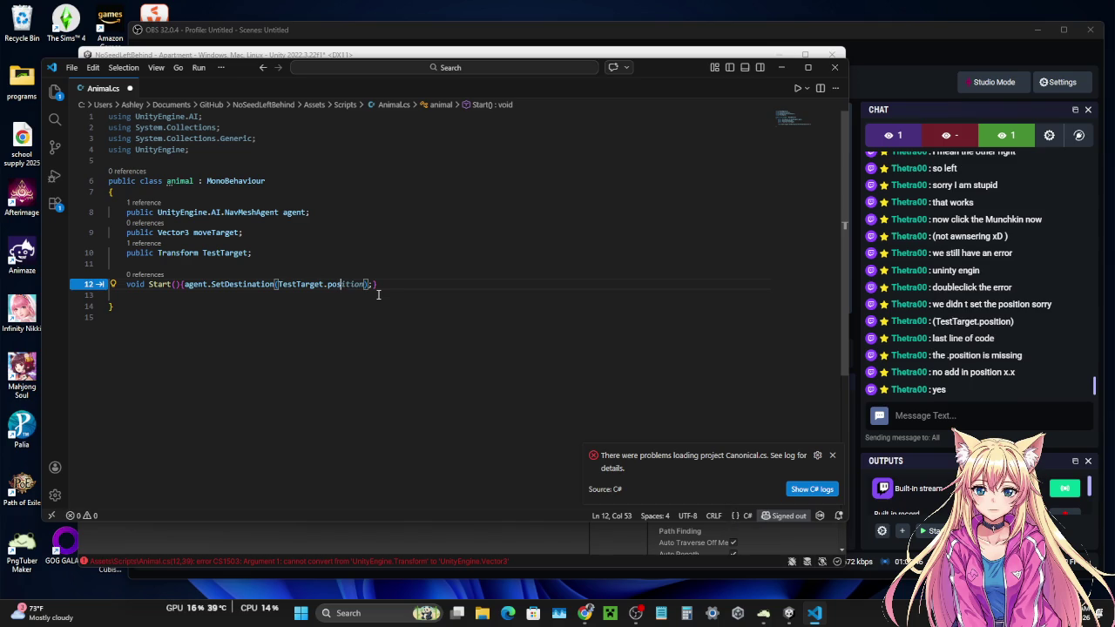
pyautogui.press('Tab')
pyautogui.click(346, 406)
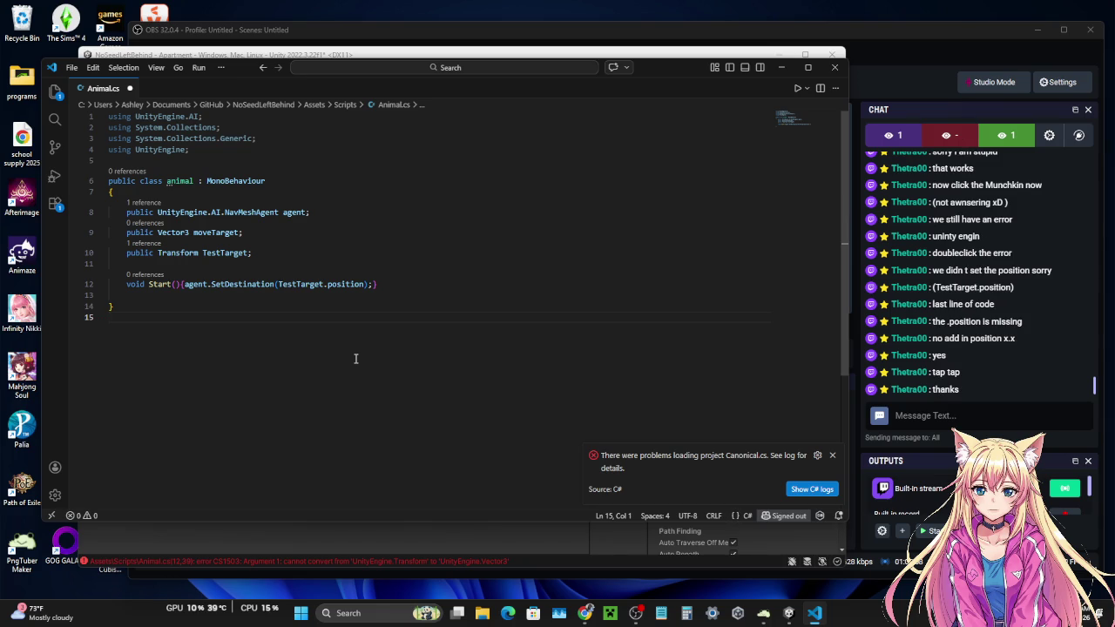
# - Save Animal.cs and return to Unity so it recompiles
pyautogui.click(72, 68)
pyautogui.click(97, 255)
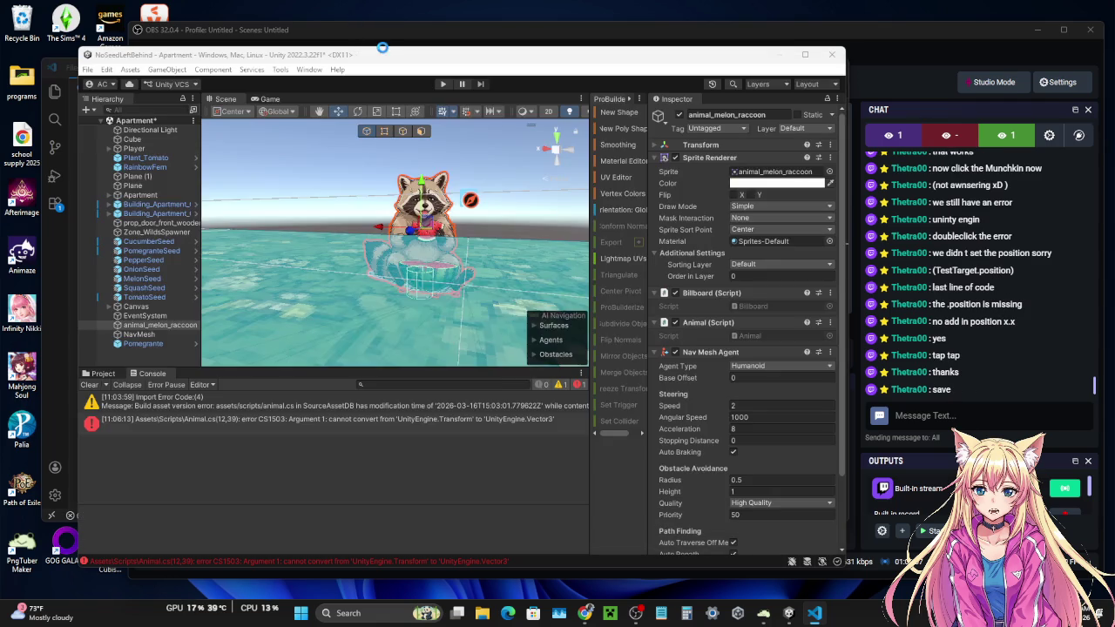
pyautogui.click(382, 50)
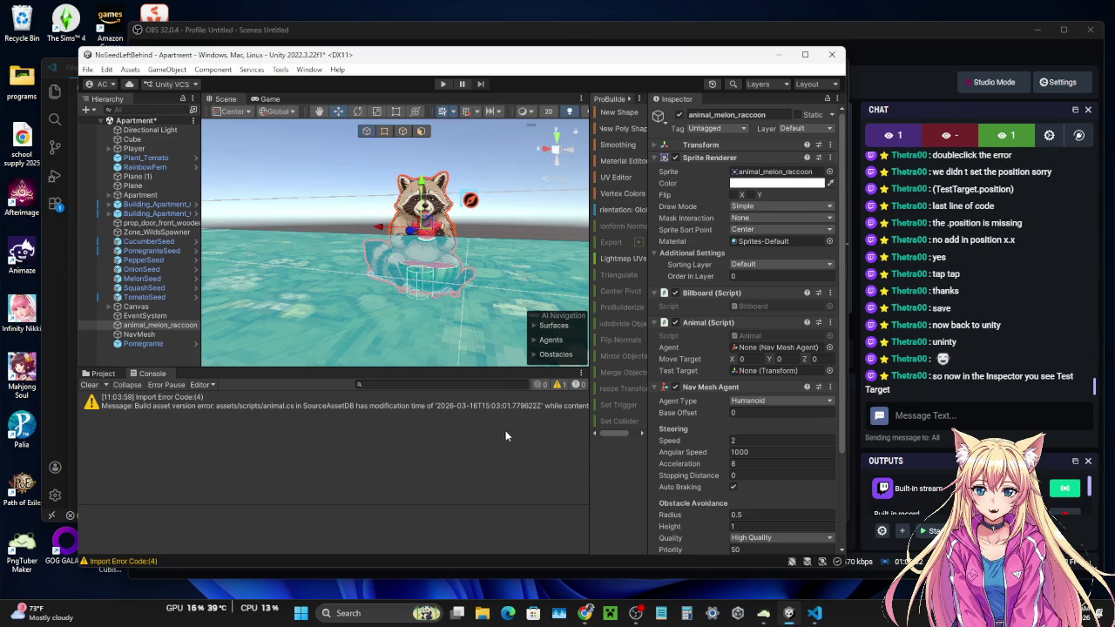
# - Show the Project tab and fold Sprite Renderer and Billboard, keeping Animal (Script) expanded
pyautogui.click(106, 373)
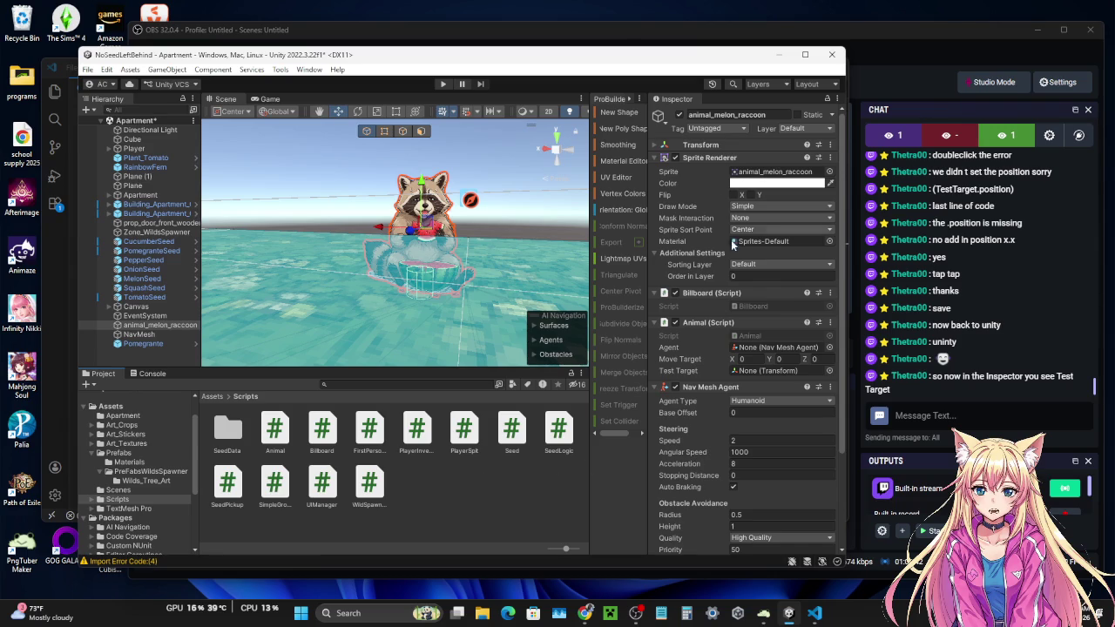
pyautogui.click(655, 158)
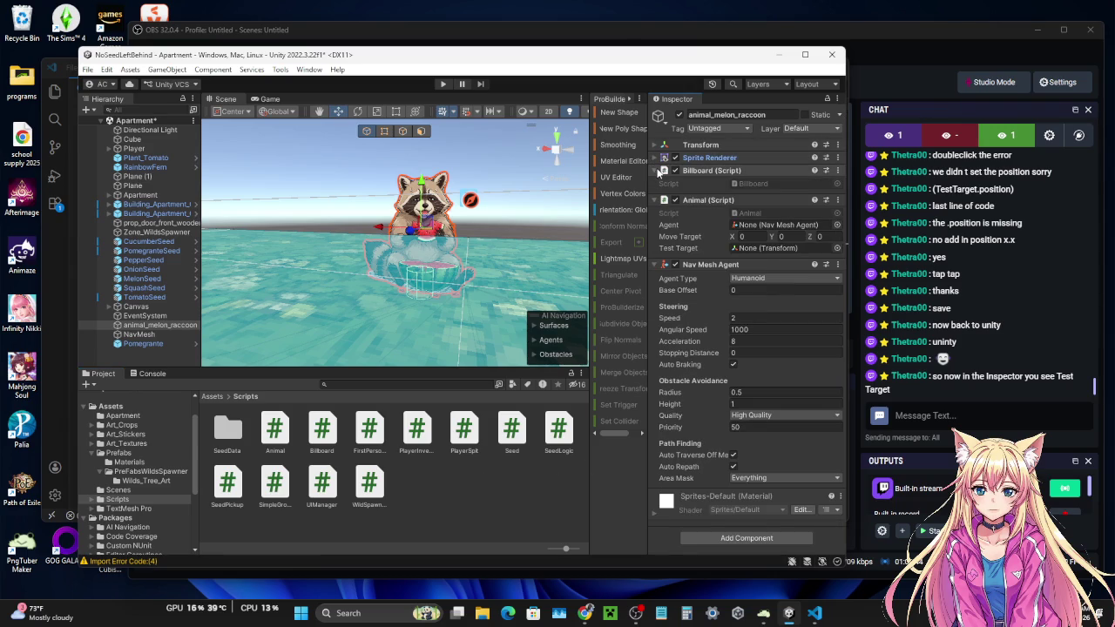
pyautogui.click(655, 170)
pyautogui.click(654, 183)
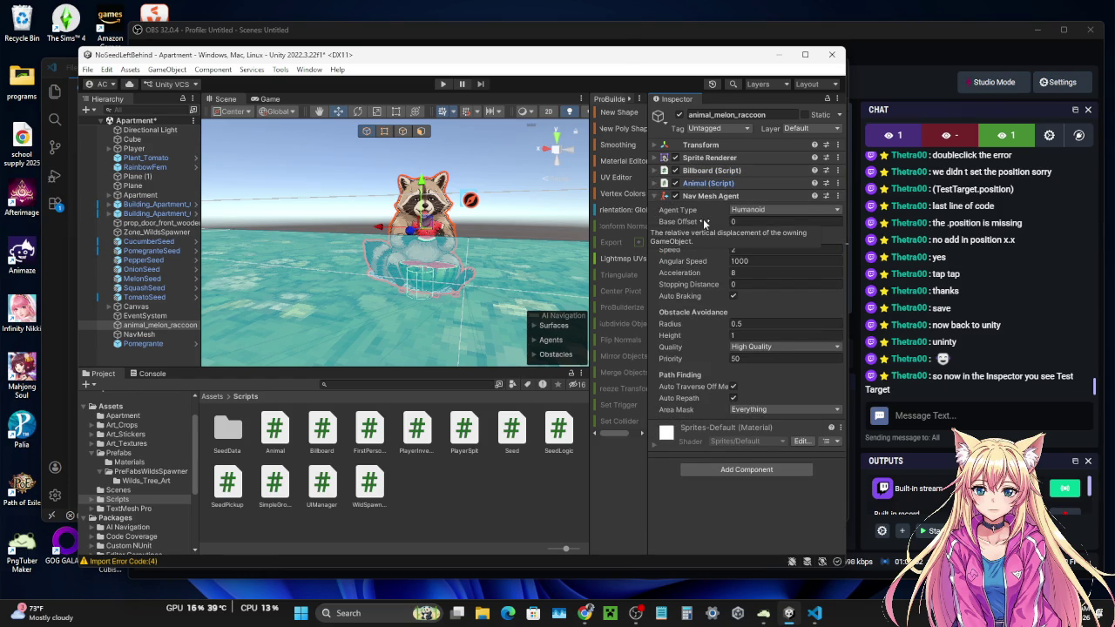
pyautogui.click(657, 184)
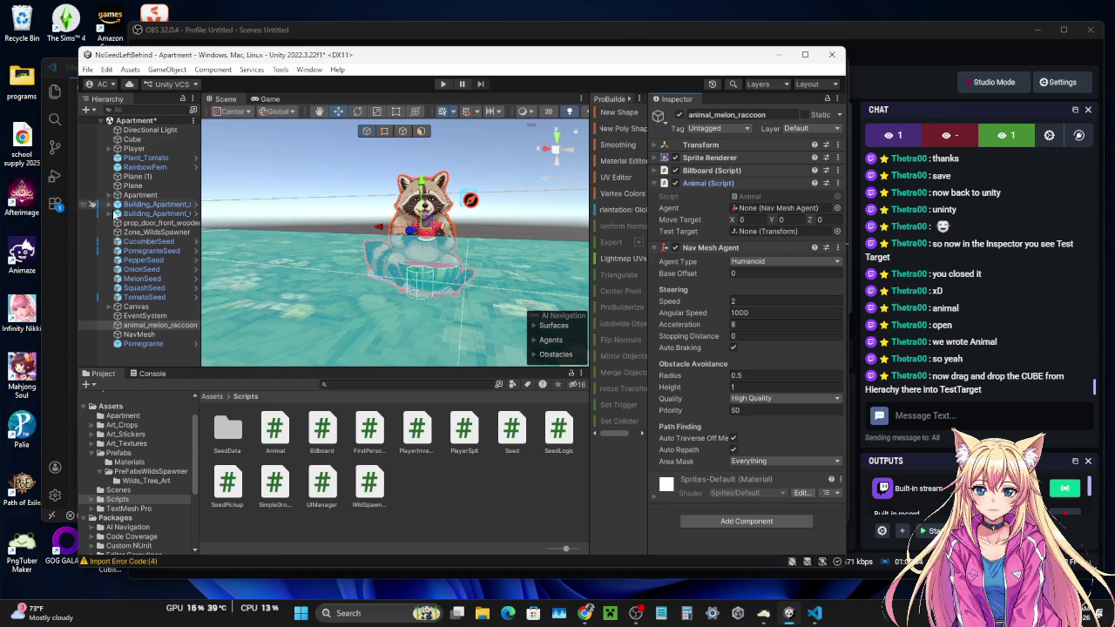
# - Lock the Inspector on the raccoon and drag the Cube into Animal's Test Target field
pyautogui.click(133, 141)
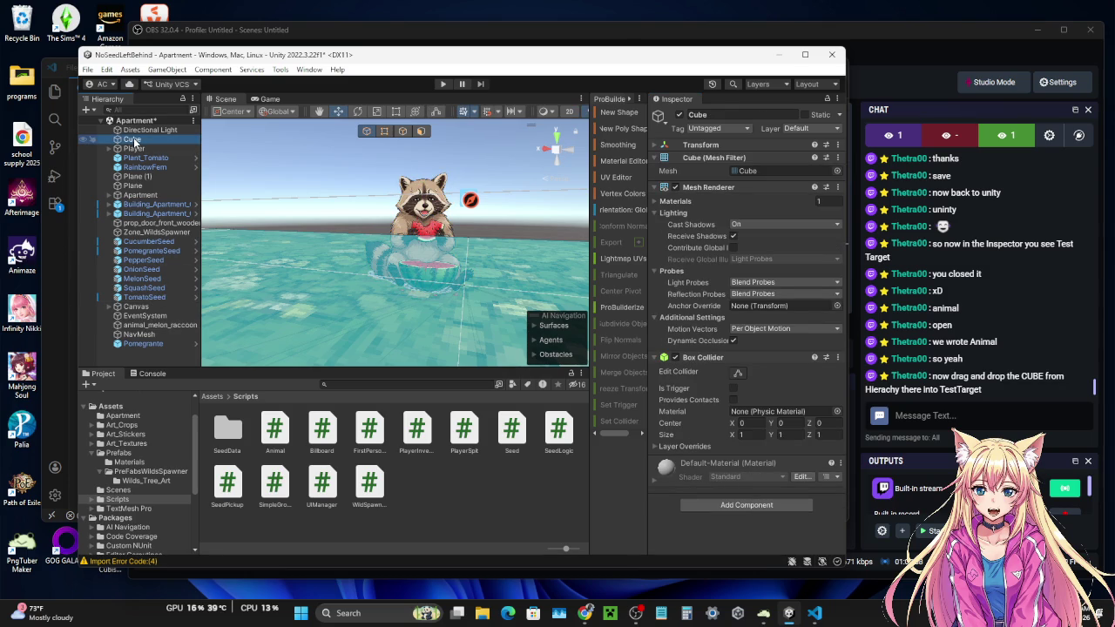
pyautogui.click(418, 203)
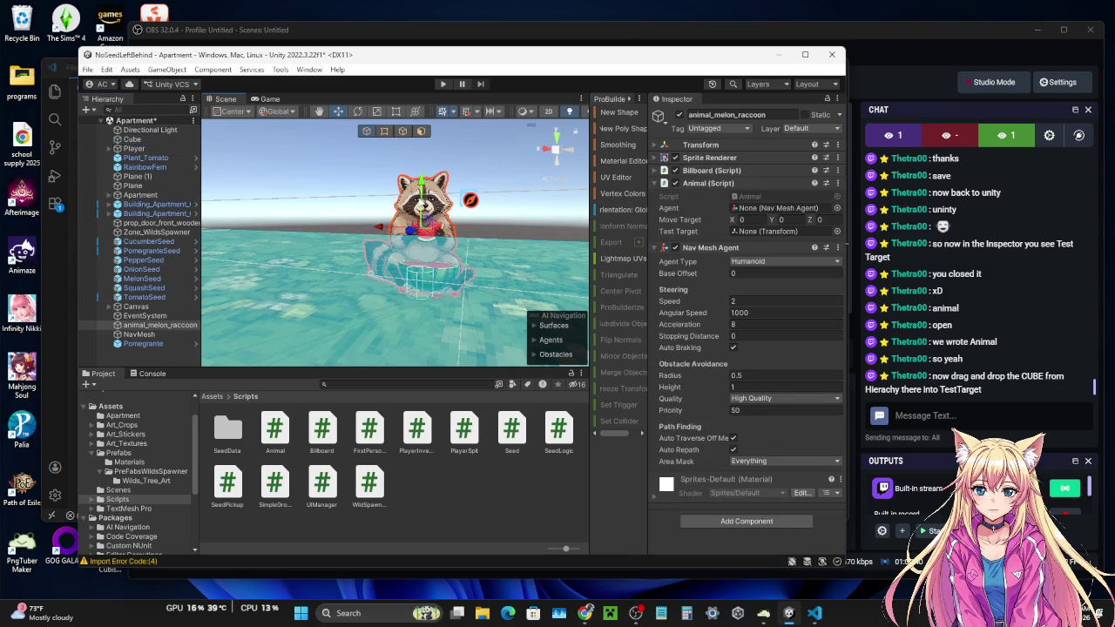
pyautogui.click(825, 97)
pyautogui.moveTo(137, 139)
pyautogui.mouseDown()
pyautogui.moveTo(654, 186)
pyautogui.moveTo(748, 235)
pyautogui.mouseUp()
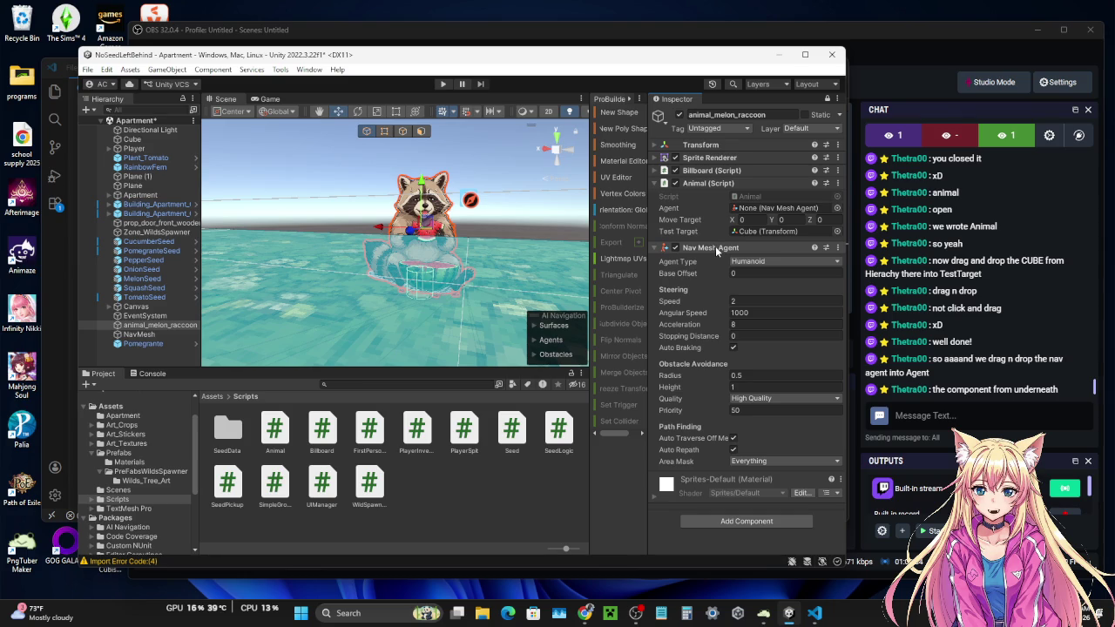
# - Assign the raccoon's Nav Mesh Agent to the Agent field and enter Play mode to test
pyautogui.moveTo(715, 245)
pyautogui.mouseDown()
pyautogui.moveTo(740, 218)
pyautogui.moveTo(705, 251)
pyautogui.moveTo(747, 211)
pyautogui.mouseUp()
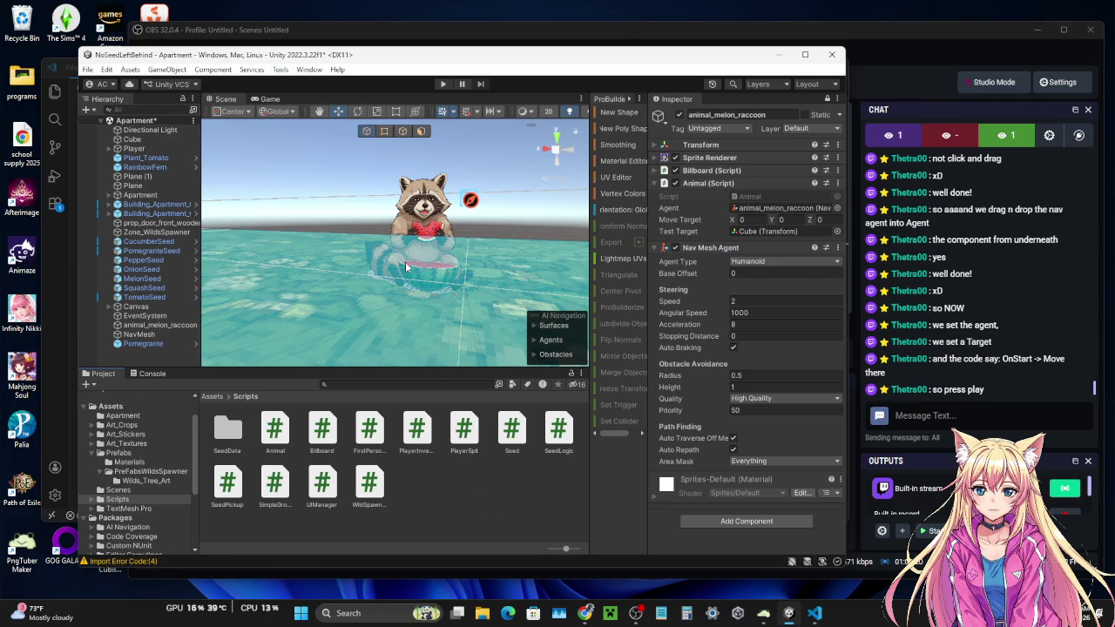
pyautogui.scroll(-2, 405, 261)
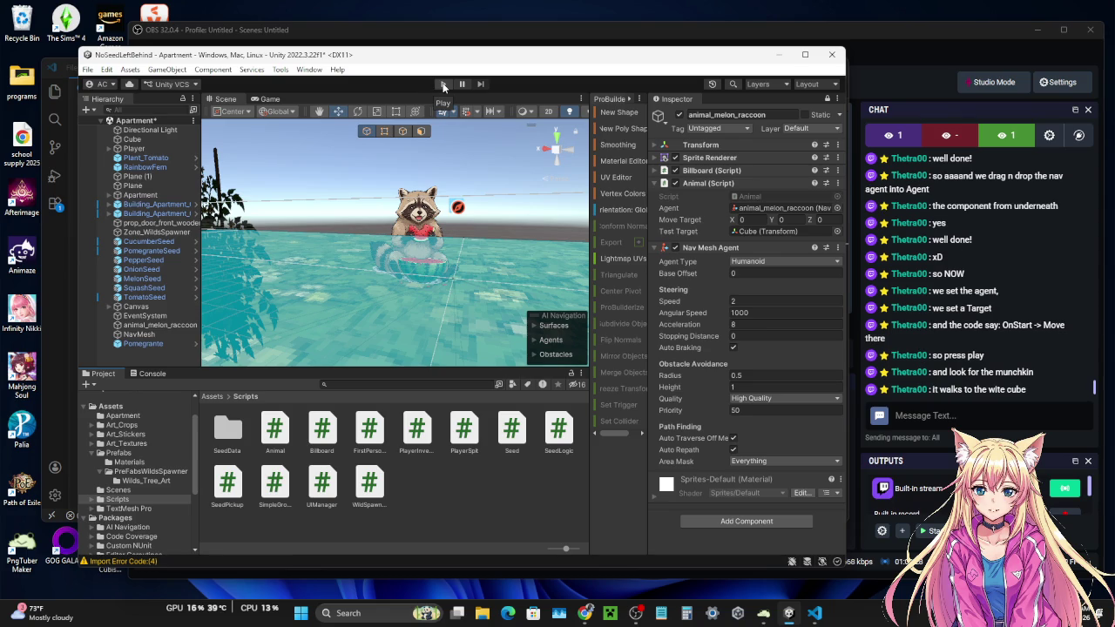
pyautogui.click(444, 85)
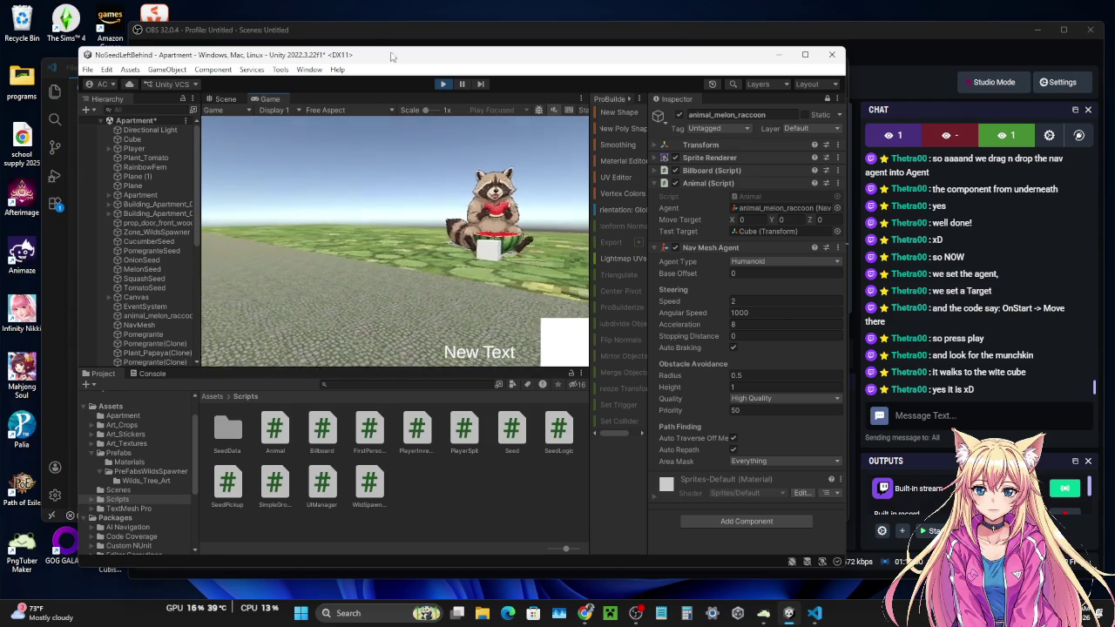
# - Exit Play mode and switch to Animal.cs in the code editor
pyautogui.click(444, 83)
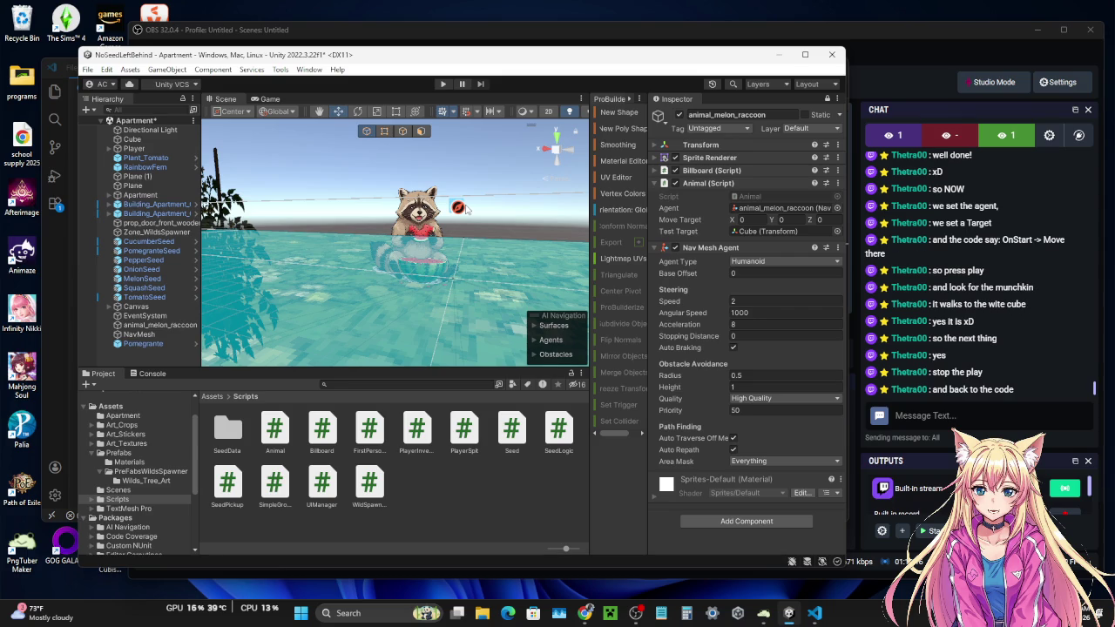
pyautogui.click(63, 344)
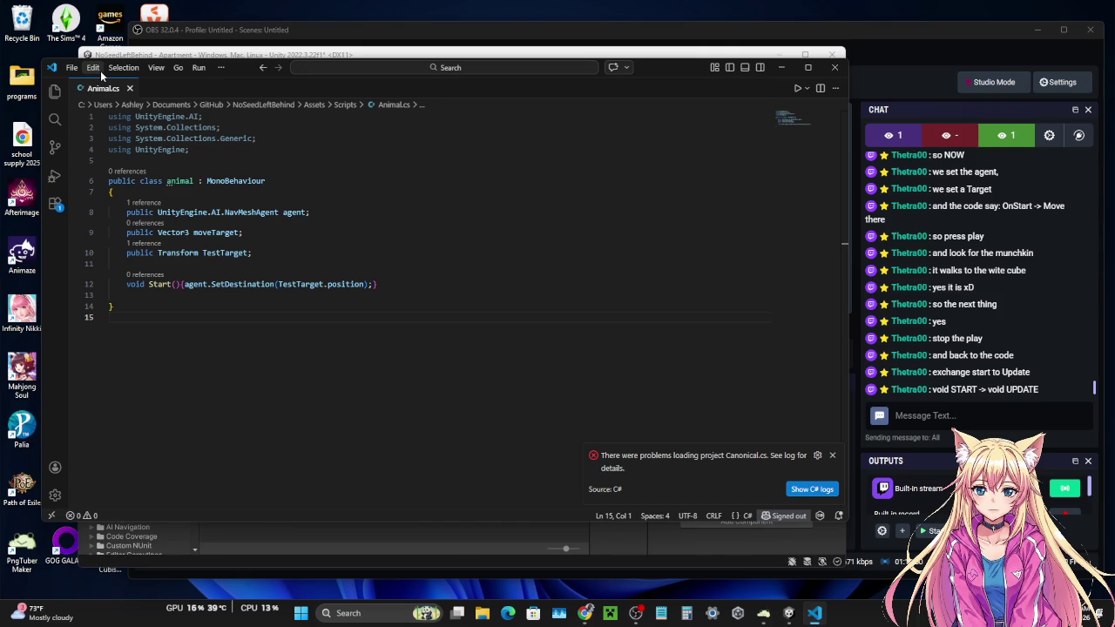
# - Rename the Start method on line 12 of Animal.cs to Update
pyautogui.click(170, 285)
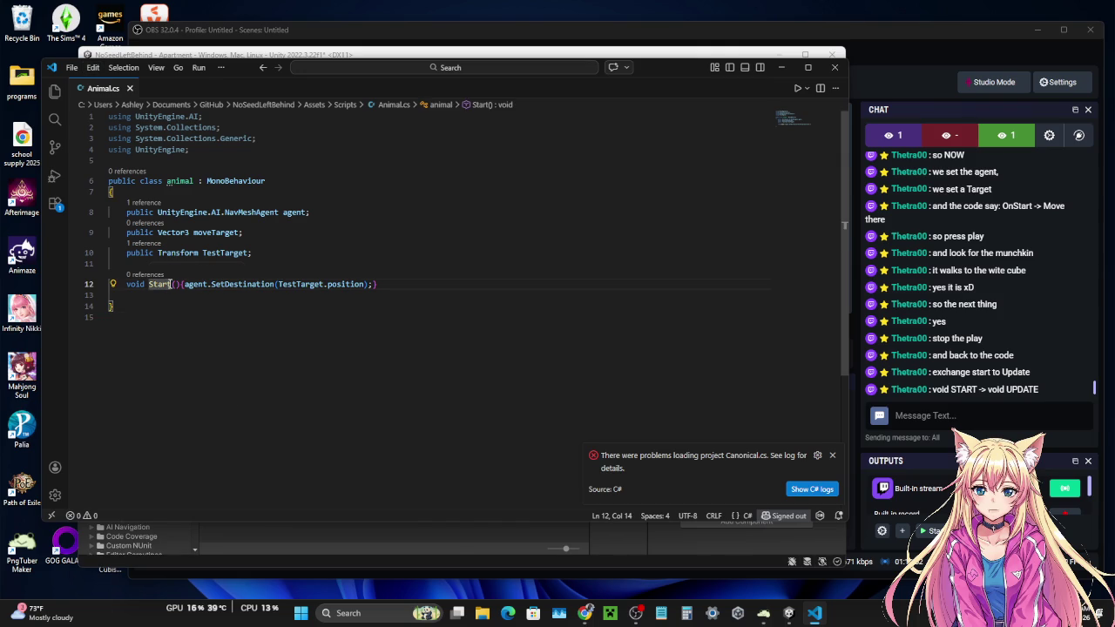
pyautogui.click(172, 285)
pyautogui.press('BackSpace')
pyautogui.press('BackSpace')
pyautogui.press('BackSpace')
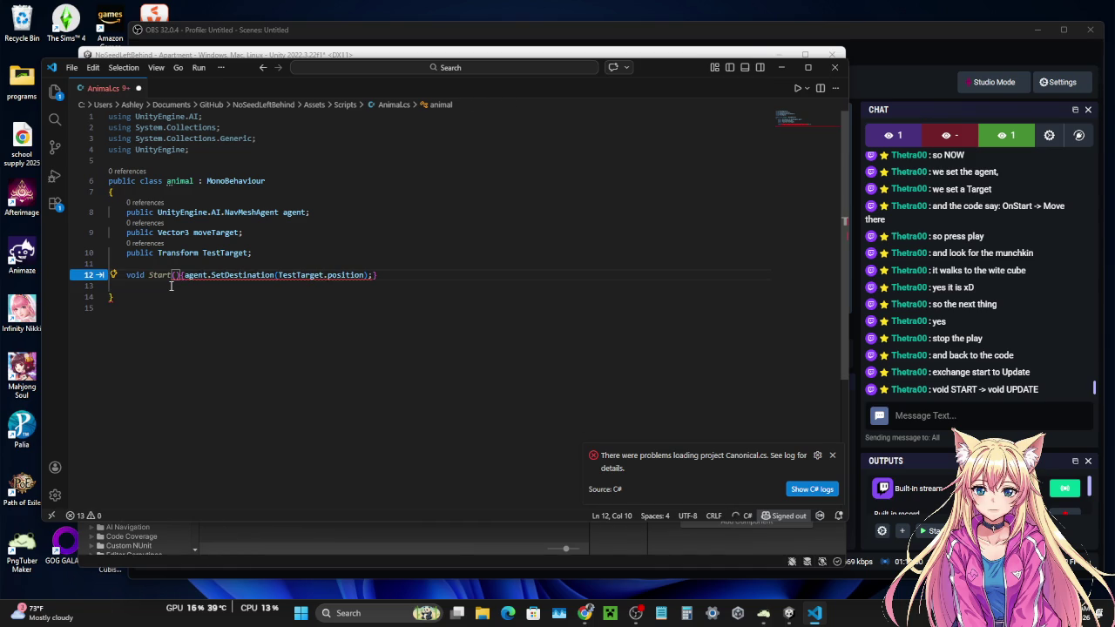
pyautogui.write('Up')
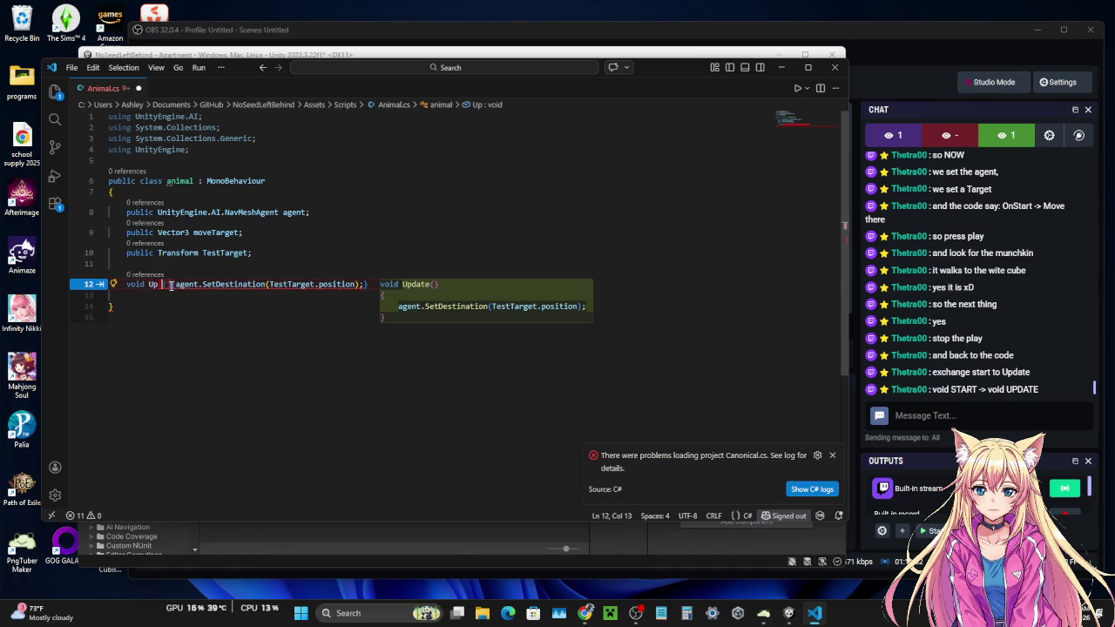
pyautogui.press('BackSpace')
pyautogui.write('da')
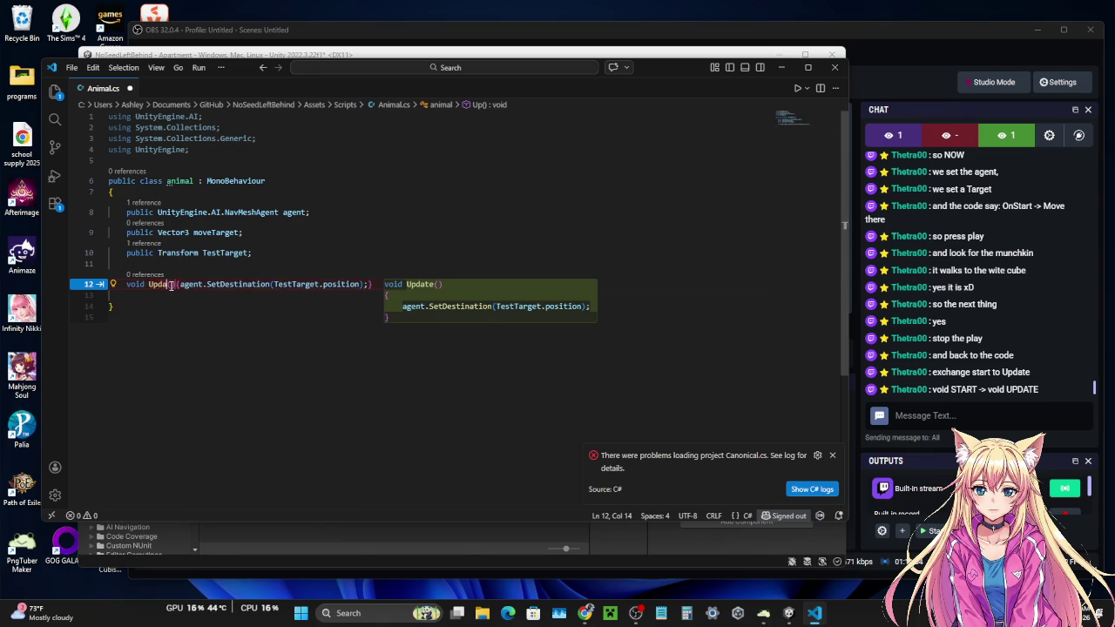
pyautogui.write('te(')
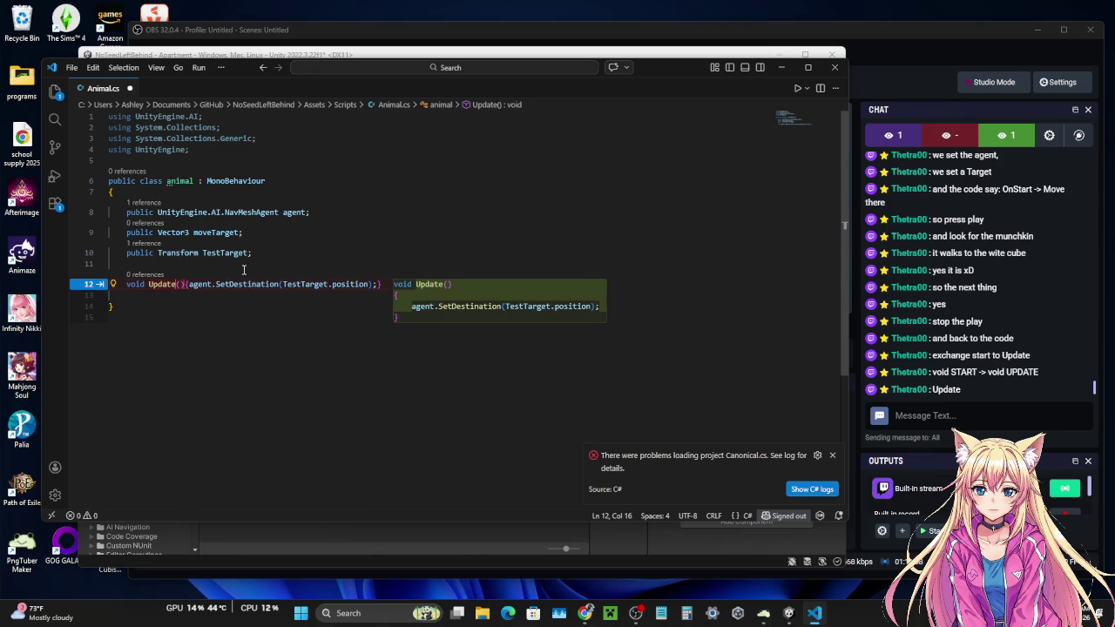
pyautogui.click(190, 326)
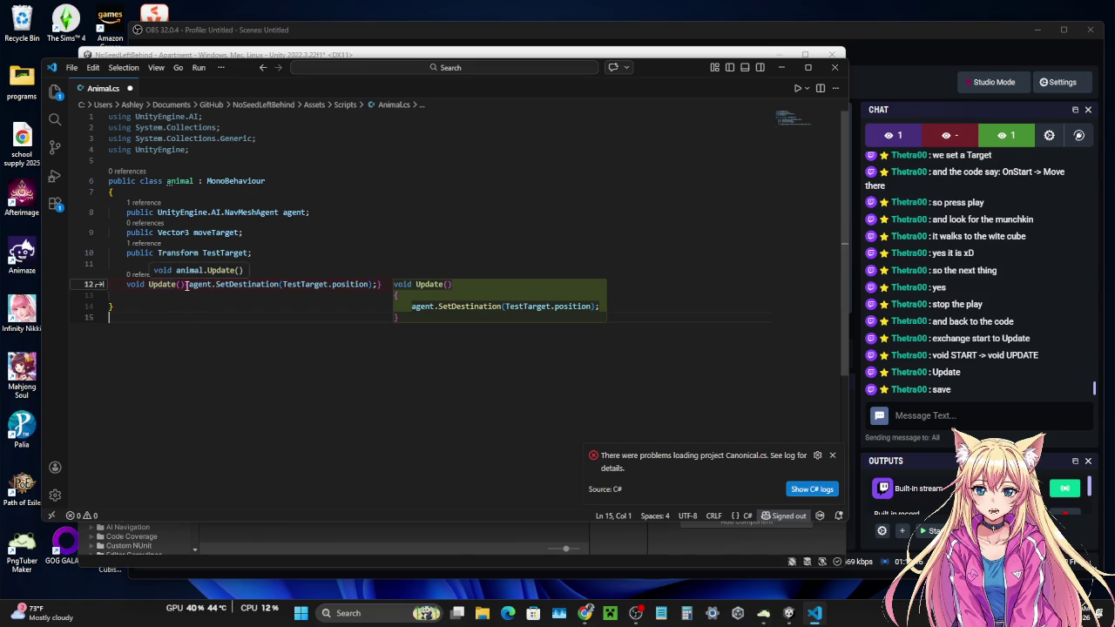
# - Save Animal.cs and return to the Unity window to recompile
pyautogui.click(71, 67)
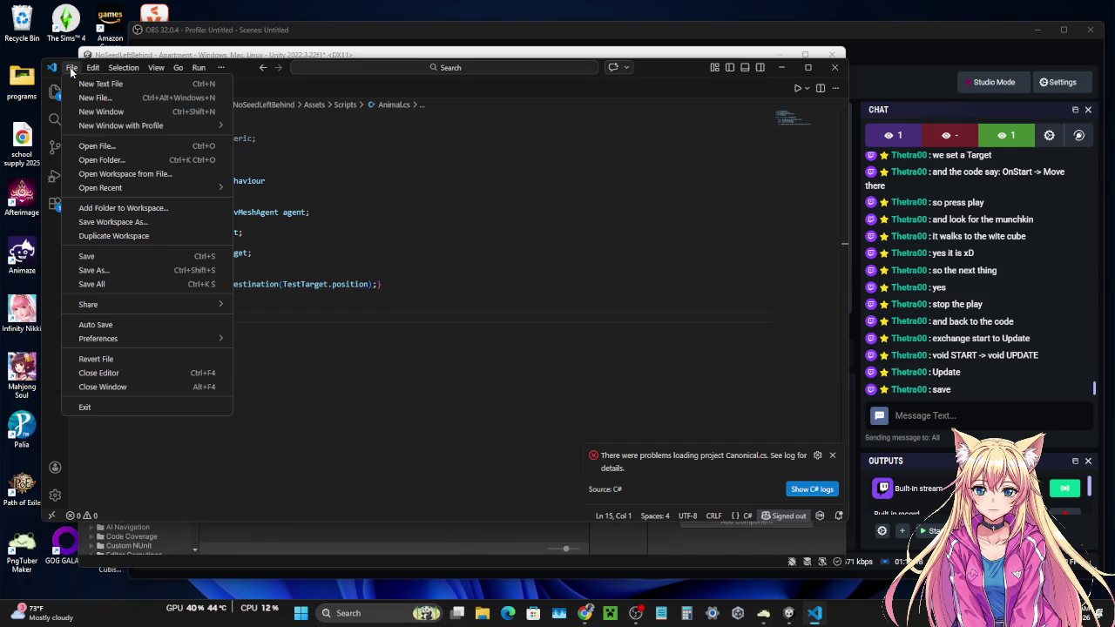
pyautogui.click(101, 255)
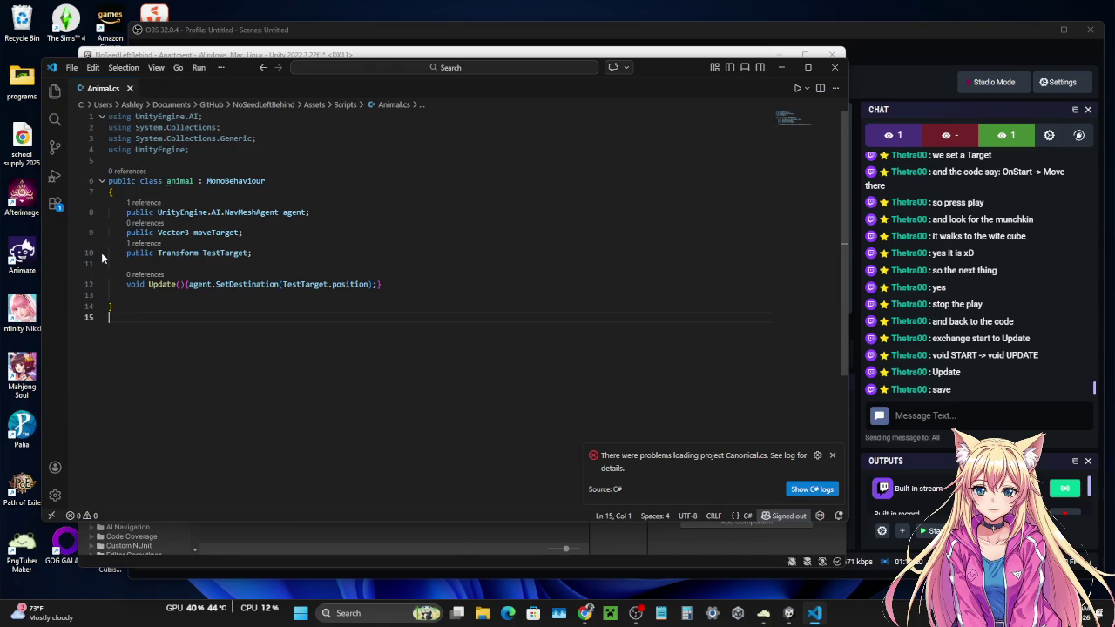
pyautogui.click(378, 45)
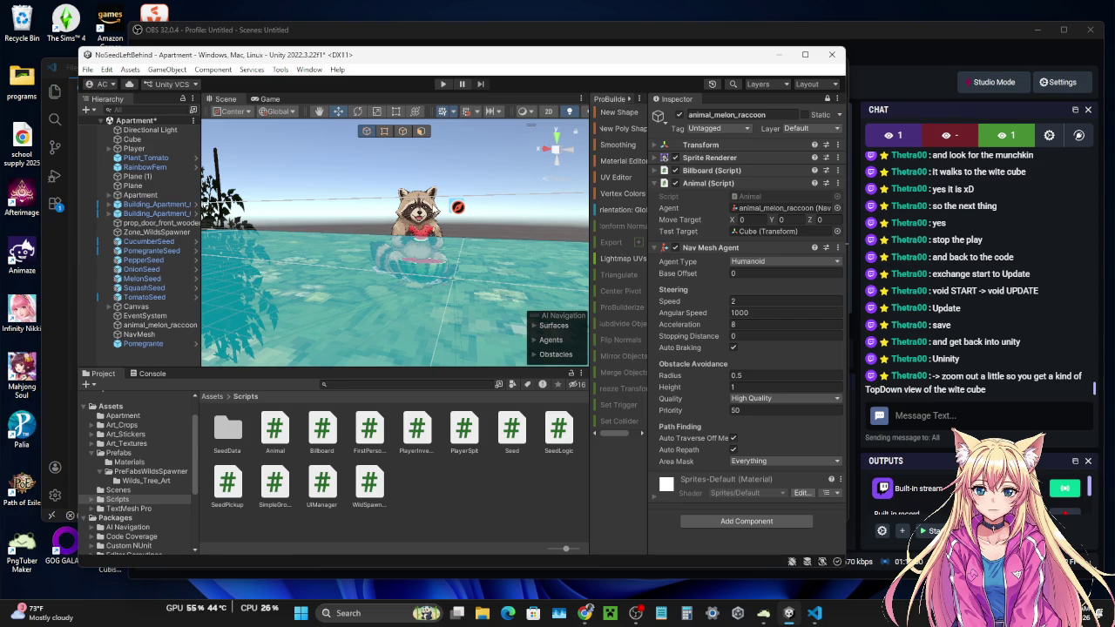
# - Zoom and orbit the Scene view to show the house, water and white cube
pyautogui.scroll(5, 432, 204)
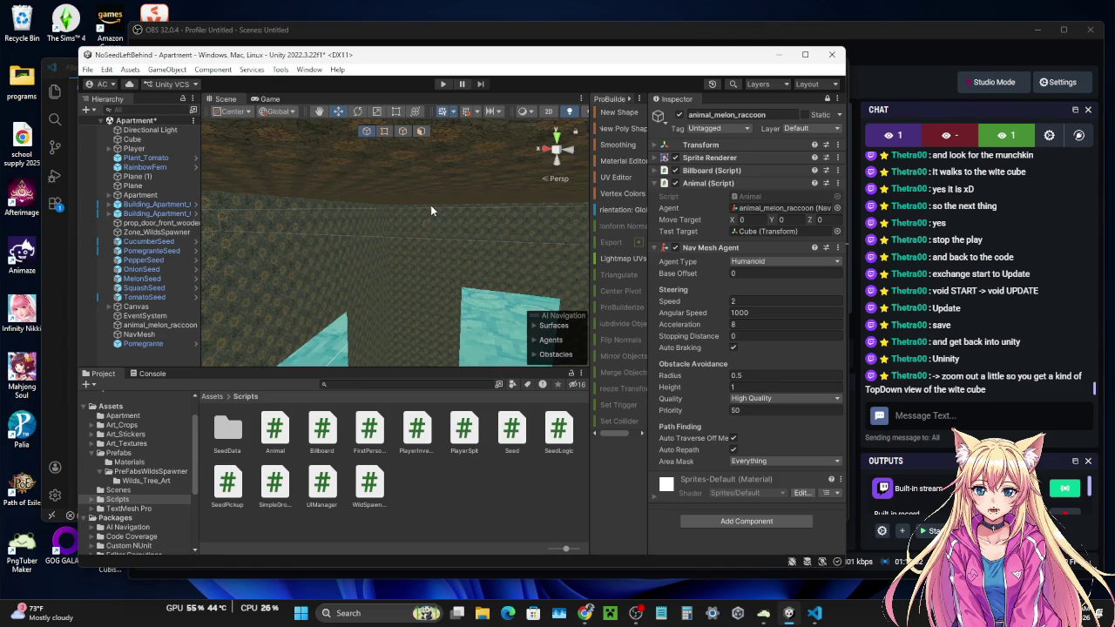
pyautogui.scroll(-5, 431, 205)
pyautogui.moveTo(431, 205)
pyautogui.mouseDown()
pyautogui.moveTo(391, 292)
pyautogui.moveTo(248, 238)
pyautogui.moveTo(254, 218)
pyautogui.moveTo(280, 206)
pyautogui.moveTo(256, 99)
pyautogui.moveTo(259, 132)
pyautogui.mouseUp()
pyautogui.scroll(-3, 285, 231)
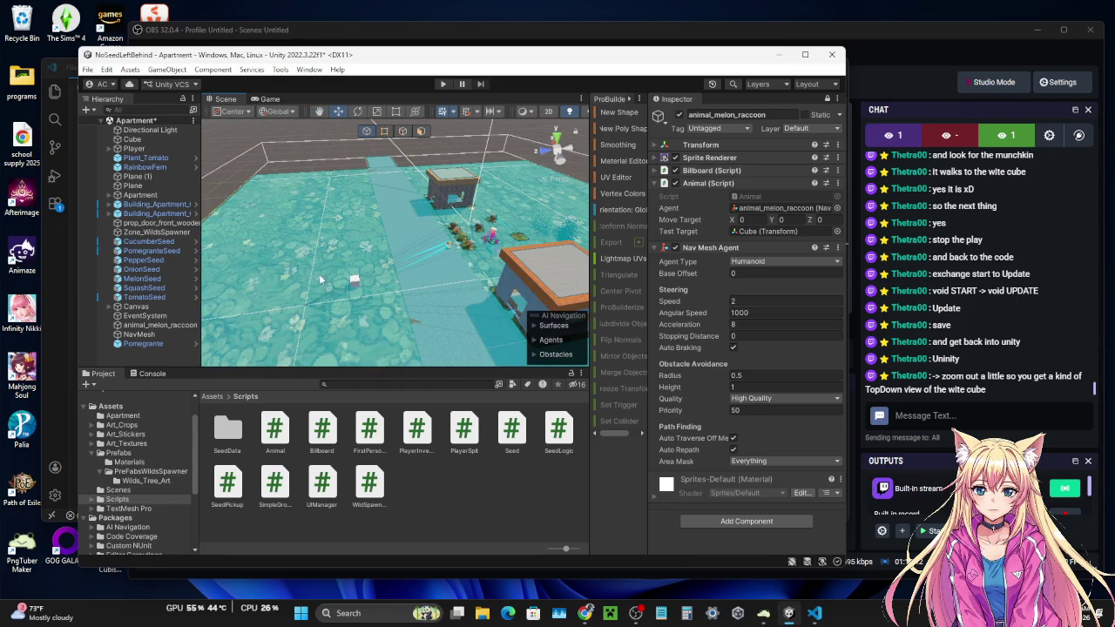
pyautogui.moveTo(314, 228)
pyautogui.mouseDown()
pyautogui.moveTo(305, 155)
pyautogui.moveTo(316, 355)
pyautogui.moveTo(305, 188)
pyautogui.moveTo(318, 331)
pyautogui.moveTo(336, 385)
pyautogui.mouseUp()
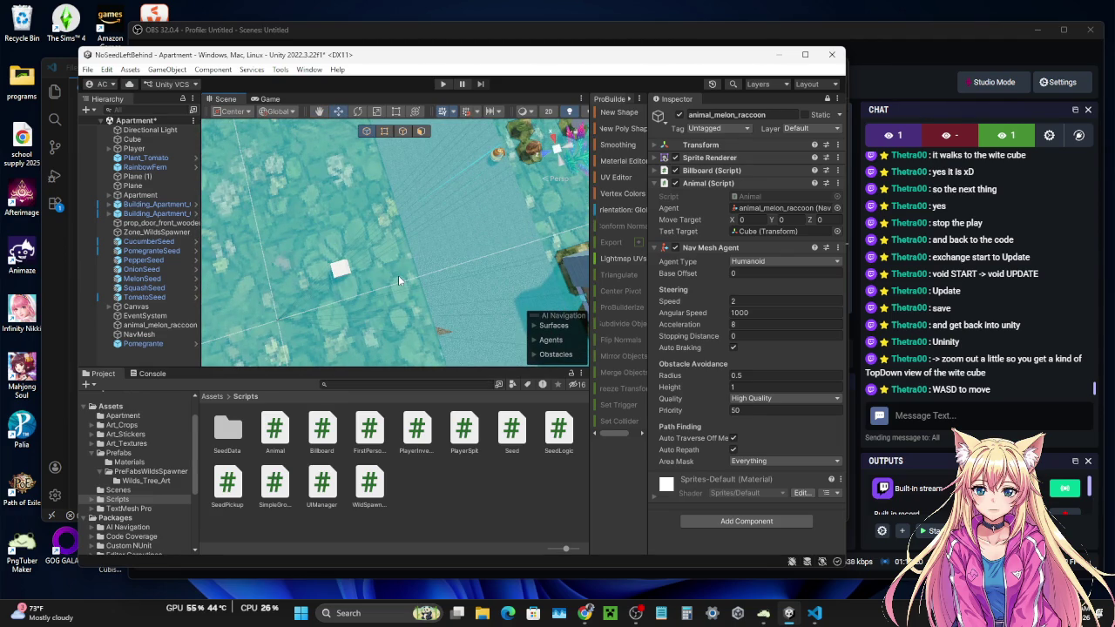
pyautogui.moveTo(403, 270); pyautogui.dragTo(427, 272)
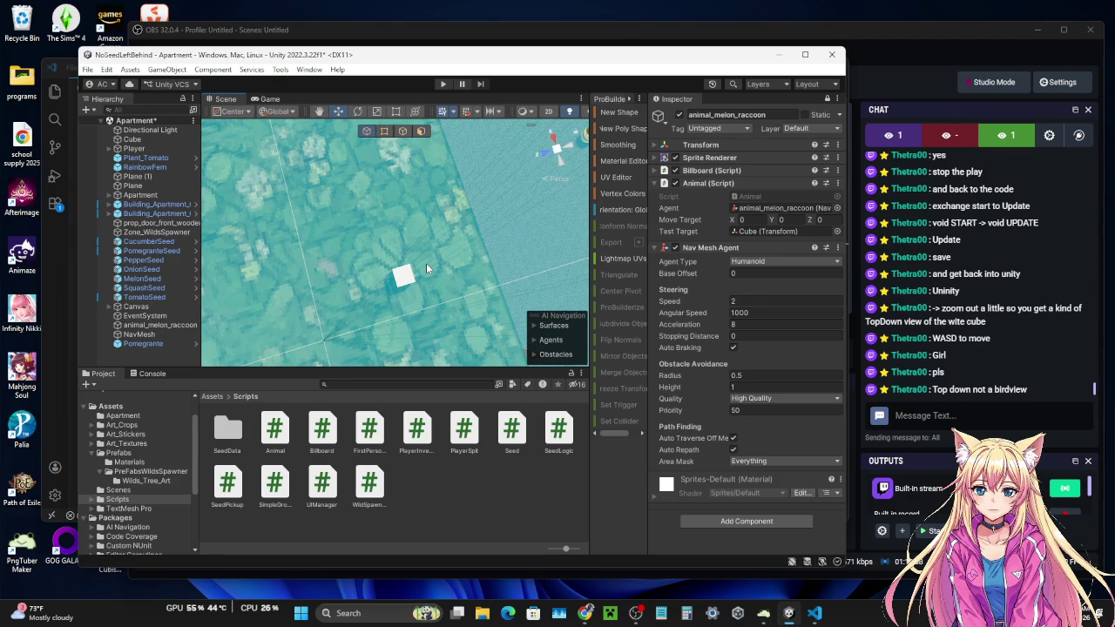
pyautogui.scroll(-3, 426, 263)
pyautogui.scroll(5, 426, 263)
pyautogui.scroll(2, 426, 263)
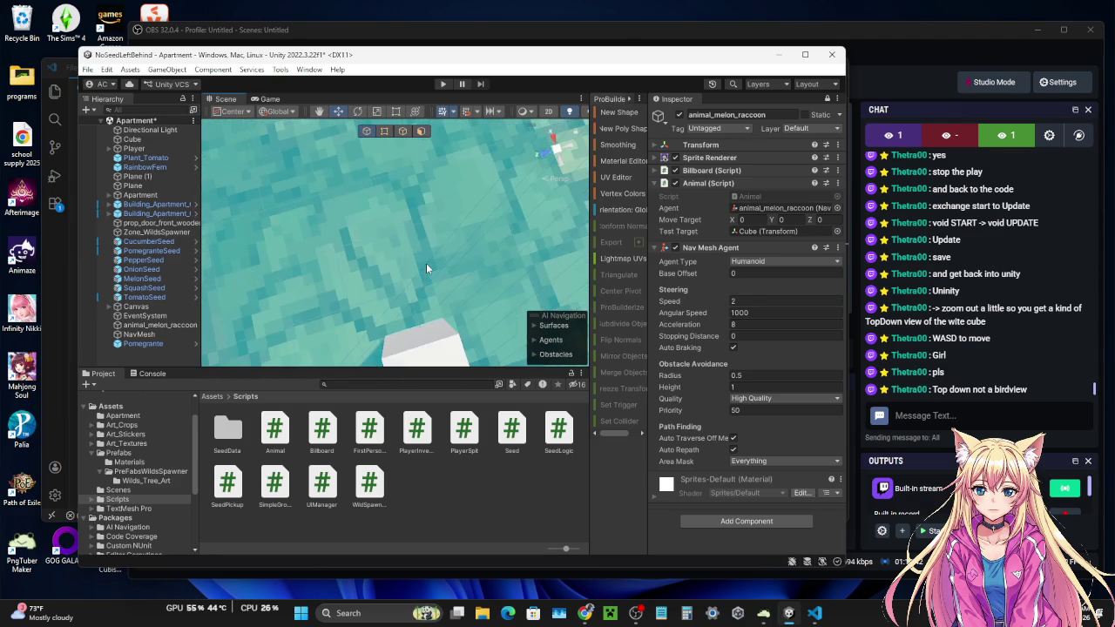
# - Tilt the view to a top-down angle centred on the white cube, then select the cube
pyautogui.press('alt')
pyautogui.moveTo(393, 247)
pyautogui.mouseDown()
pyautogui.moveTo(357, 200)
pyautogui.moveTo(384, 217)
pyautogui.mouseUp()
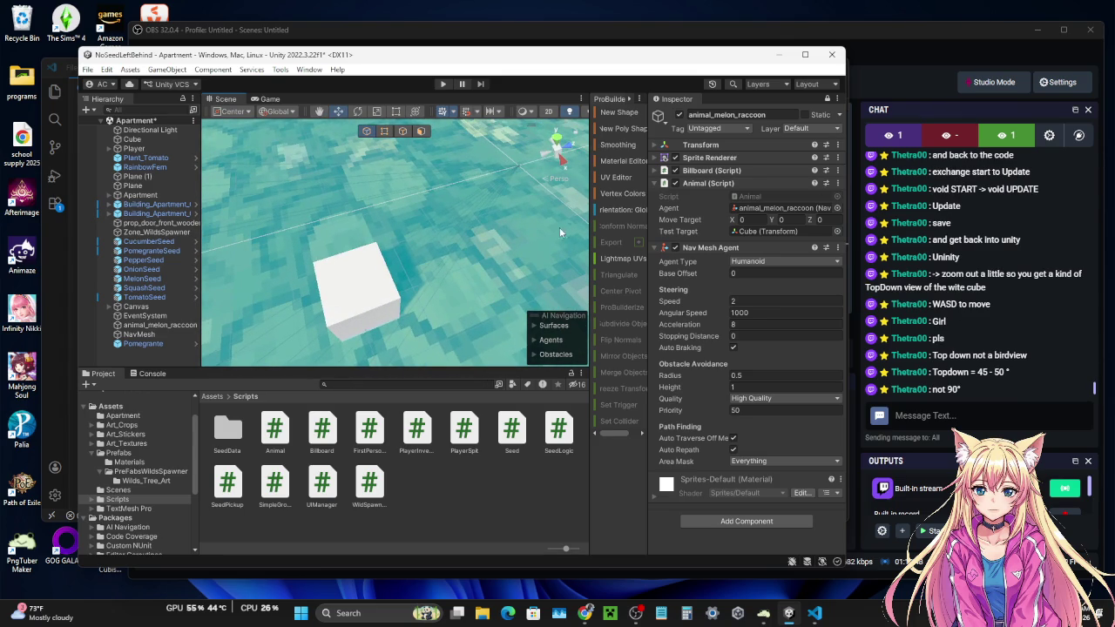
pyautogui.moveTo(439, 246); pyautogui.dragTo(373, 208)
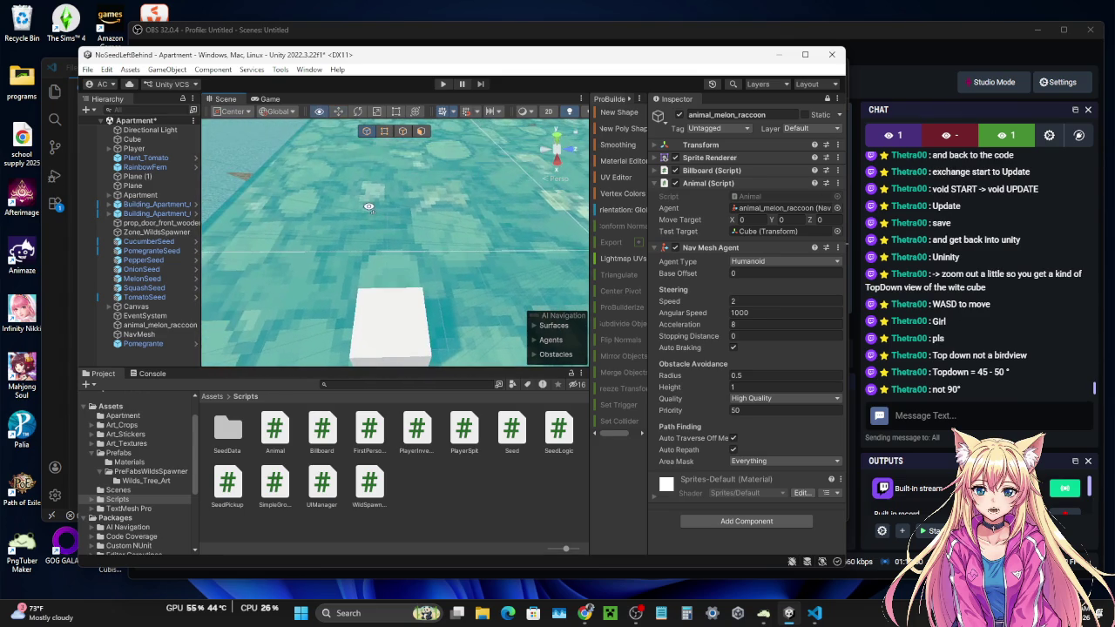
pyautogui.press('alt')
pyautogui.scroll(-4, 403, 216)
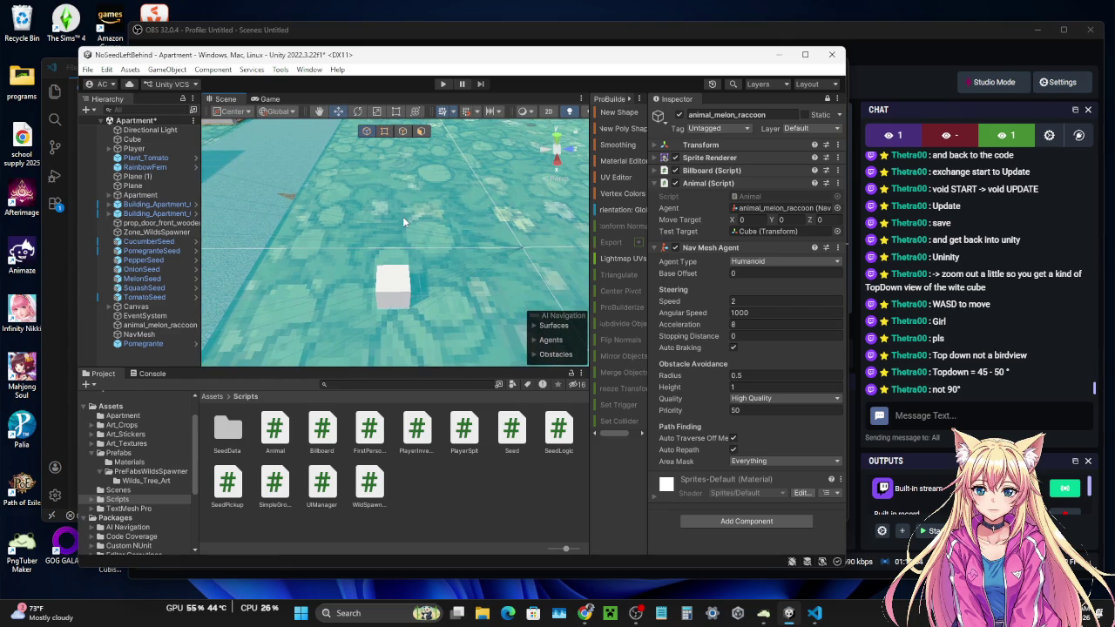
pyautogui.moveTo(427, 299); pyautogui.dragTo(427, 328)
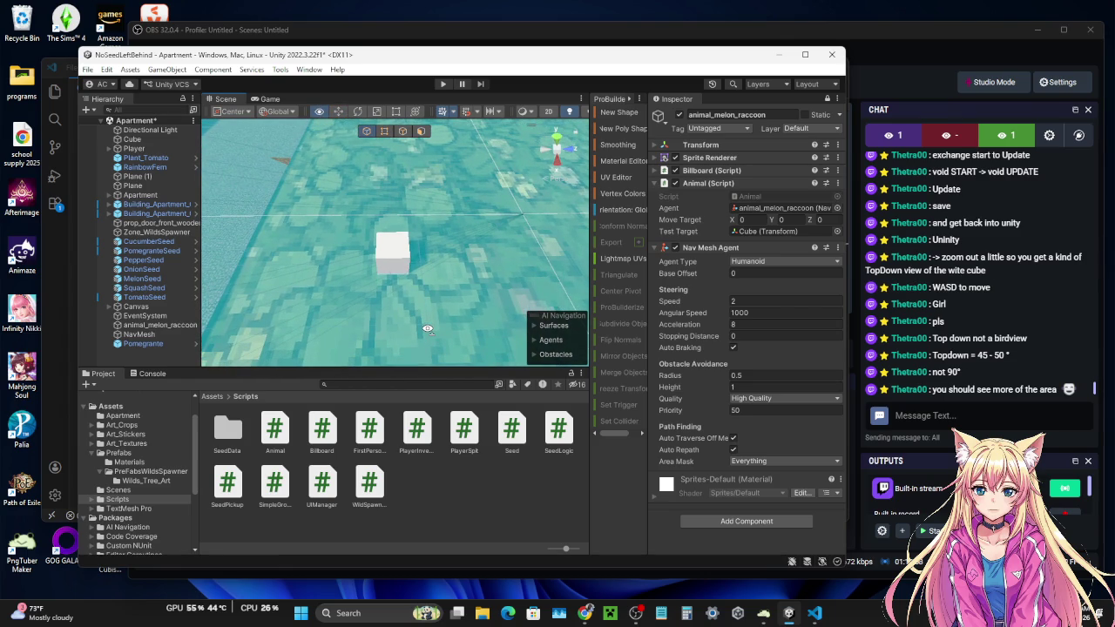
pyautogui.scroll(3, 426, 328)
pyautogui.moveTo(428, 328)
pyautogui.mouseDown()
pyautogui.moveTo(460, 267)
pyautogui.moveTo(449, 172)
pyautogui.moveTo(453, 211)
pyautogui.mouseUp()
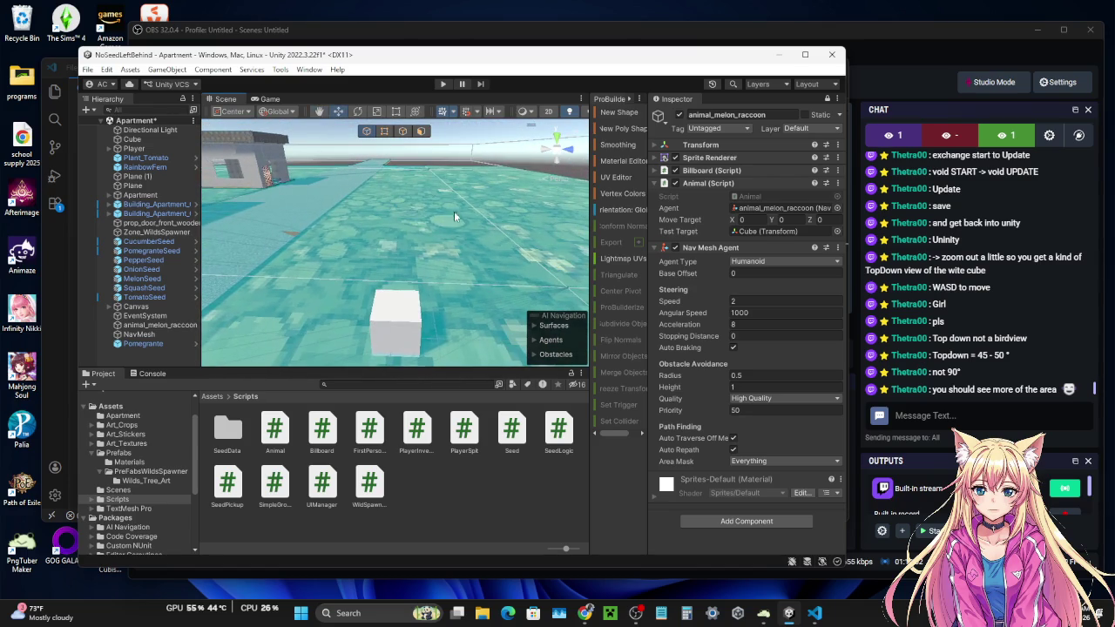
pyautogui.moveTo(450, 306); pyautogui.dragTo(448, 353)
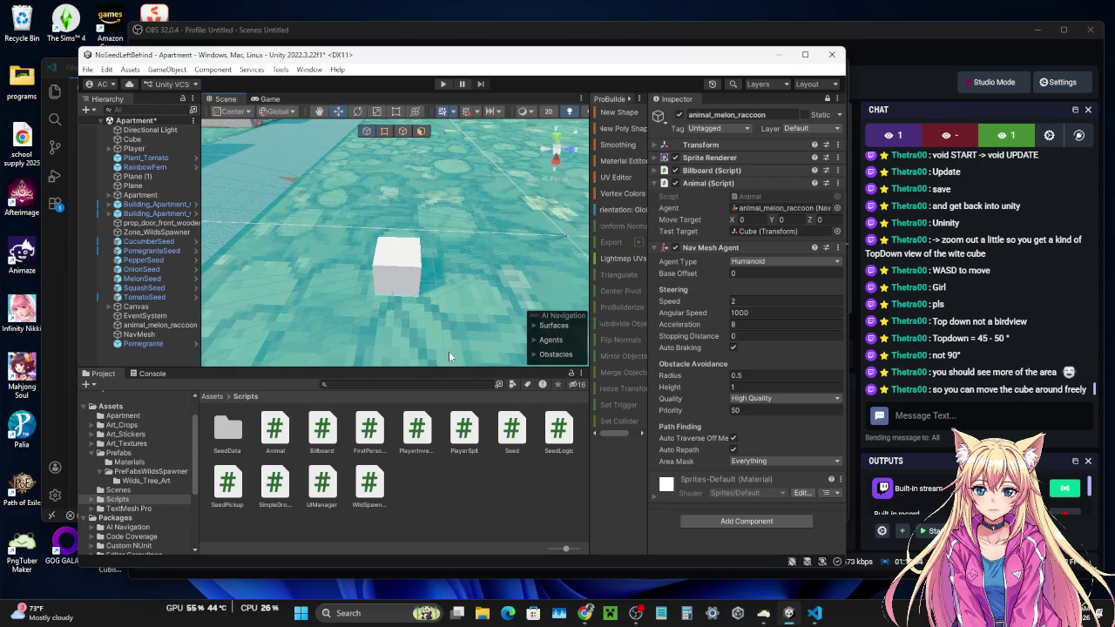
pyautogui.click(384, 271)
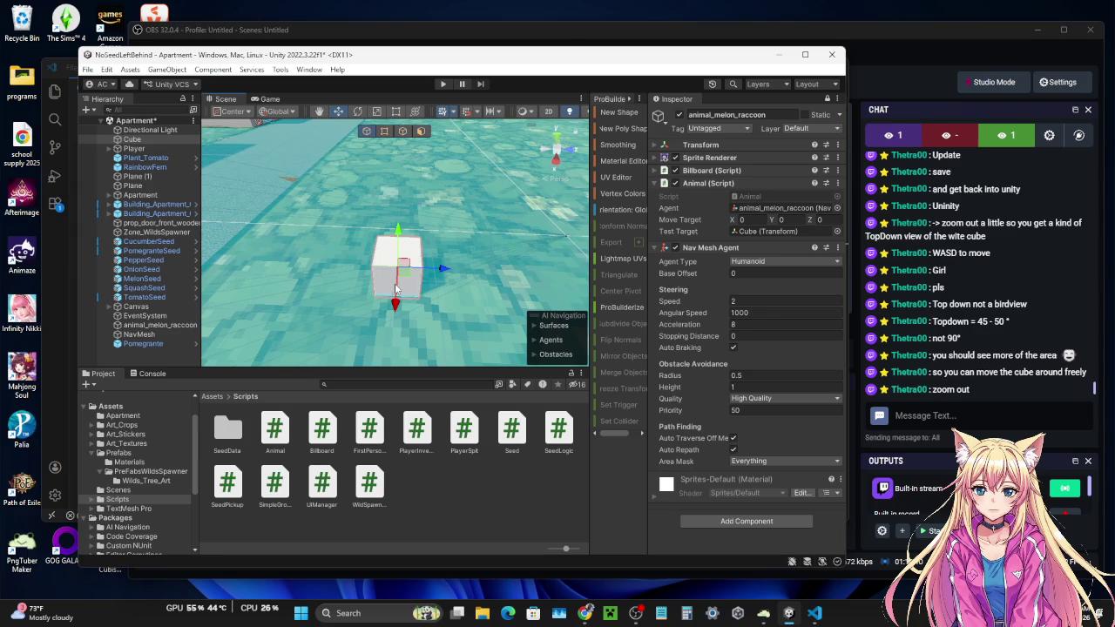
# - Zoom out and orbit to look down over the buildings, seed rows and cube
pyautogui.scroll(-2, 424, 294)
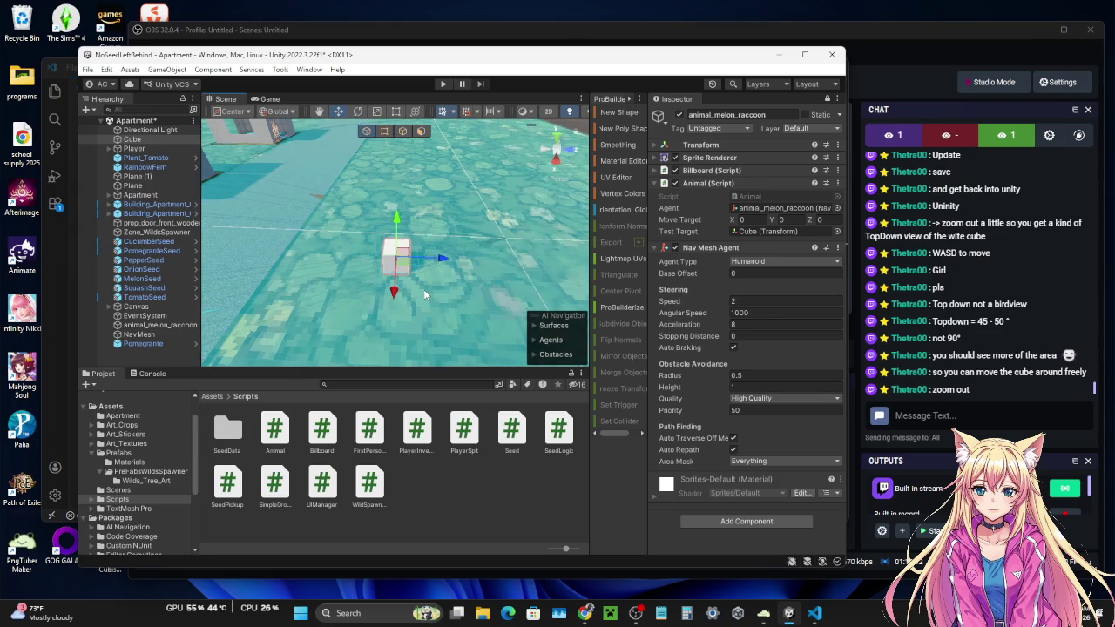
pyautogui.scroll(-2, 424, 294)
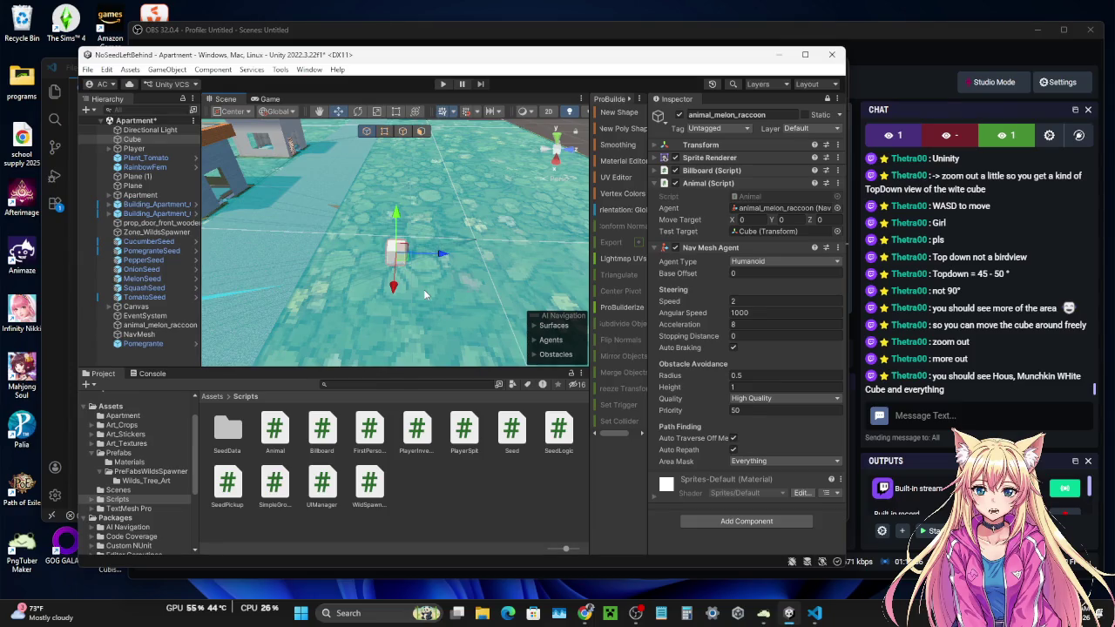
pyautogui.scroll(-2, 441, 281)
pyautogui.scroll(-3, 441, 281)
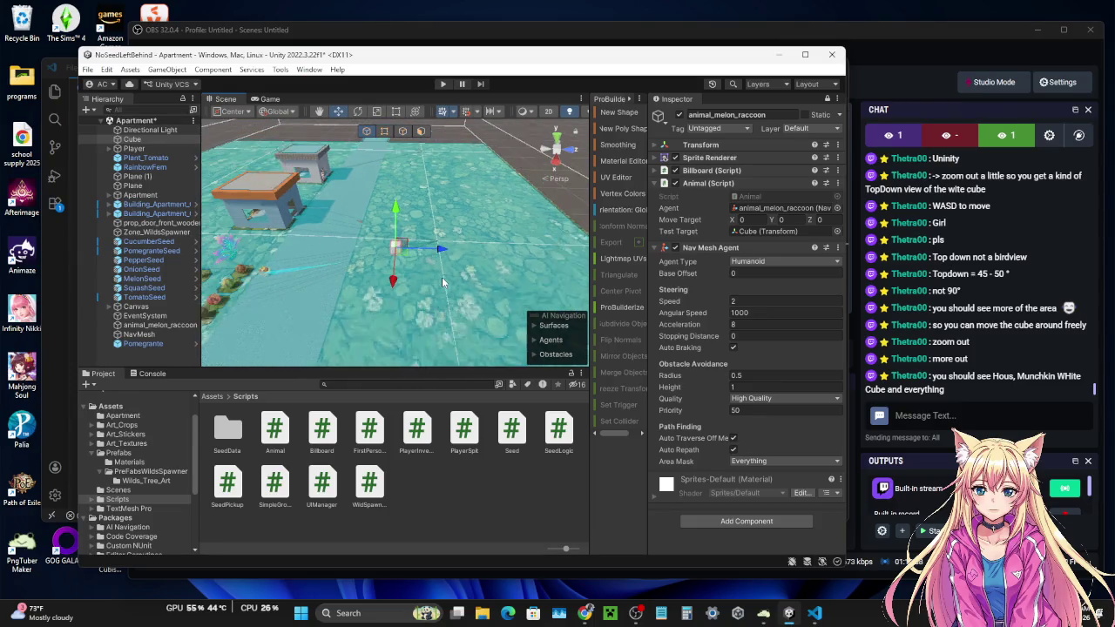
pyautogui.press('alt')
pyautogui.moveTo(442, 277)
pyautogui.mouseDown()
pyautogui.moveTo(409, 278)
pyautogui.moveTo(442, 277)
pyautogui.mouseUp()
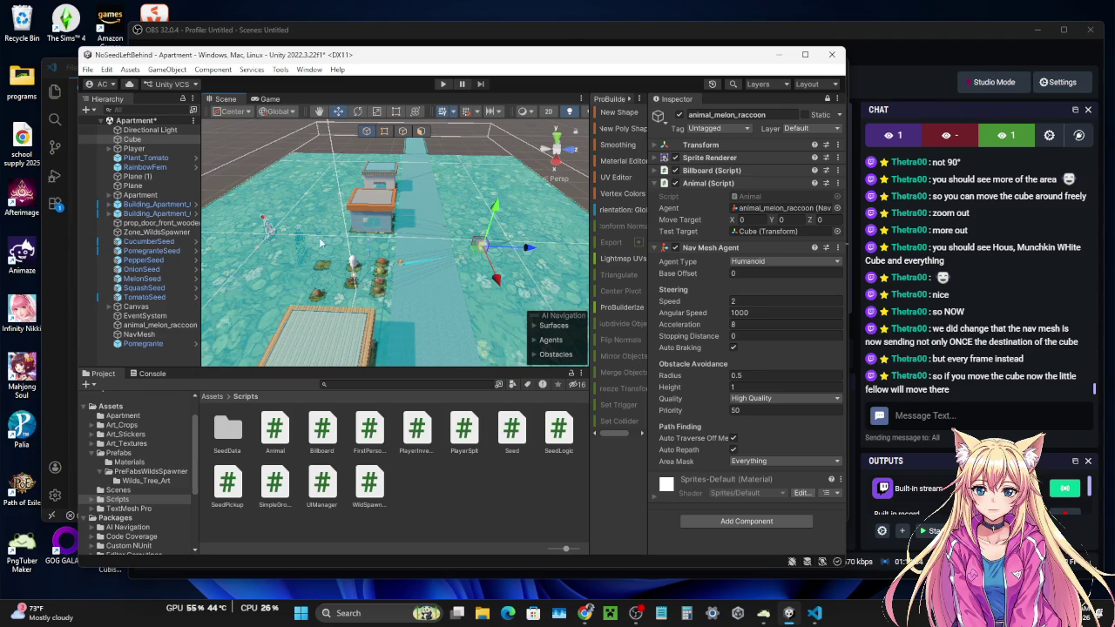
# - Drag the Cube back across the floor and further to the left
pyautogui.moveTo(498, 264)
pyautogui.mouseDown()
pyautogui.moveTo(481, 220)
pyautogui.moveTo(534, 225)
pyautogui.mouseUp()
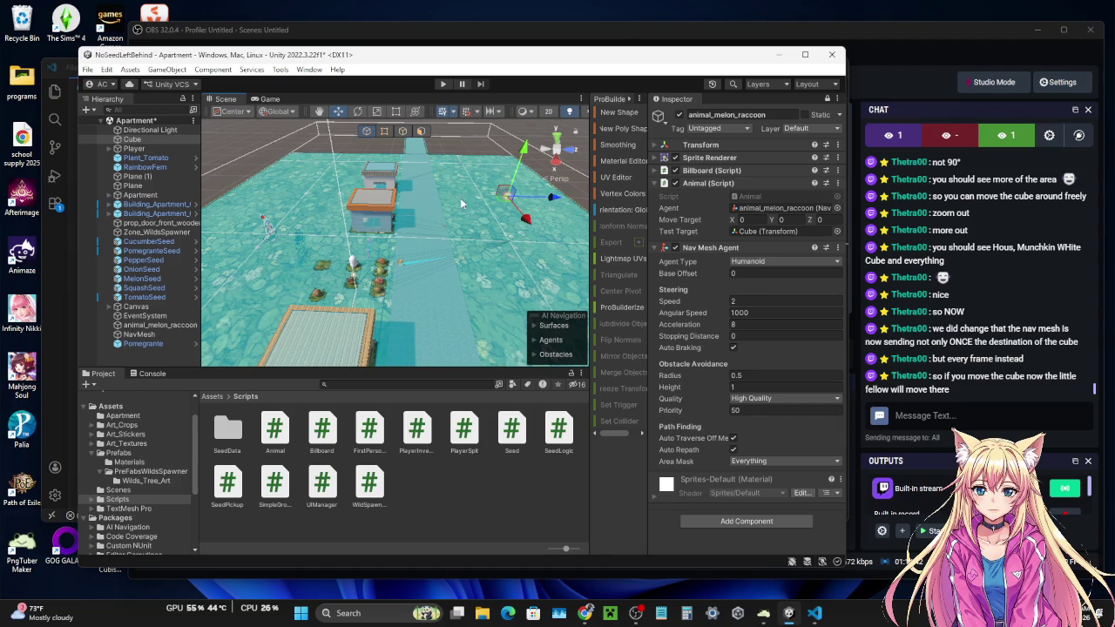
pyautogui.moveTo(556, 206)
pyautogui.mouseDown()
pyautogui.moveTo(362, 211)
pyautogui.moveTo(561, 202)
pyautogui.moveTo(586, 231)
pyautogui.moveTo(523, 231)
pyautogui.moveTo(500, 246)
pyautogui.moveTo(509, 228)
pyautogui.mouseUp()
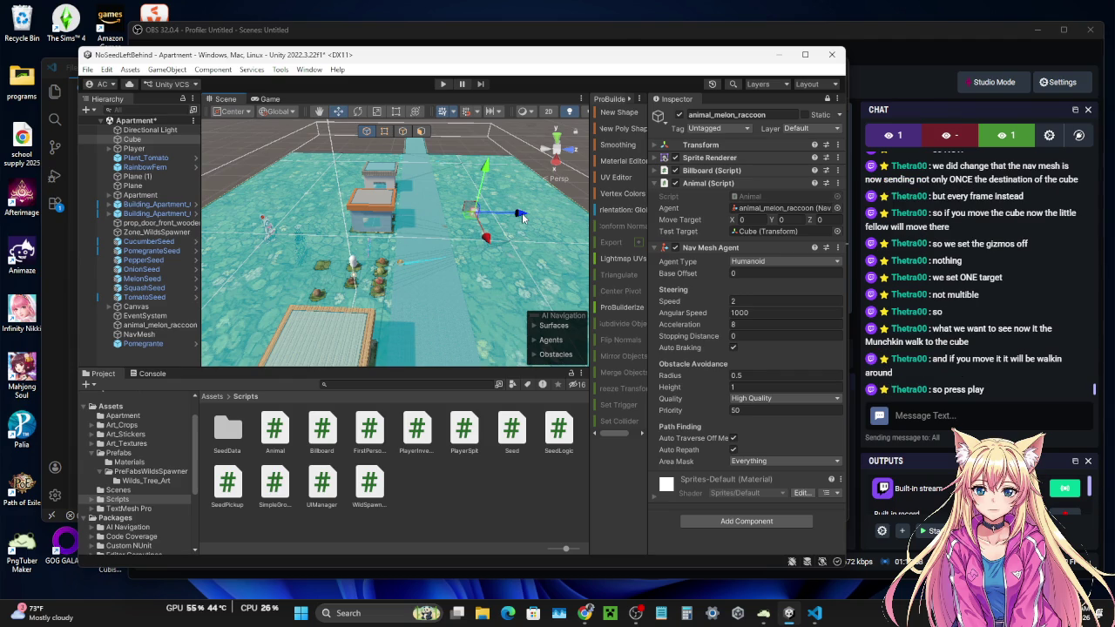
# - Enter Play mode and watch the running game from the Scene view
pyautogui.click(443, 85)
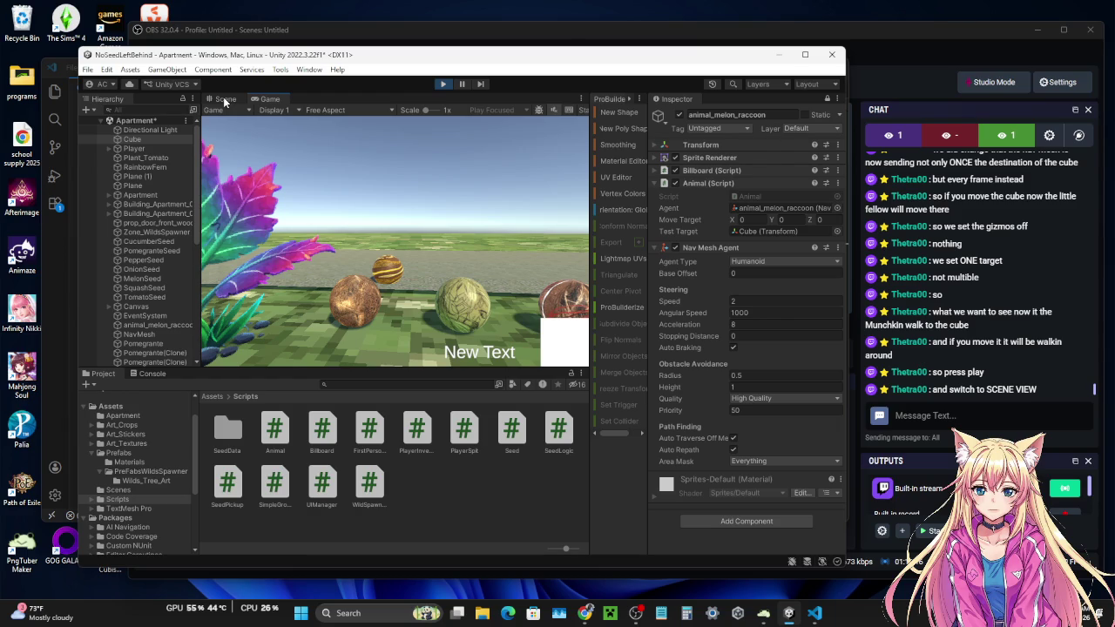
pyautogui.click(224, 102)
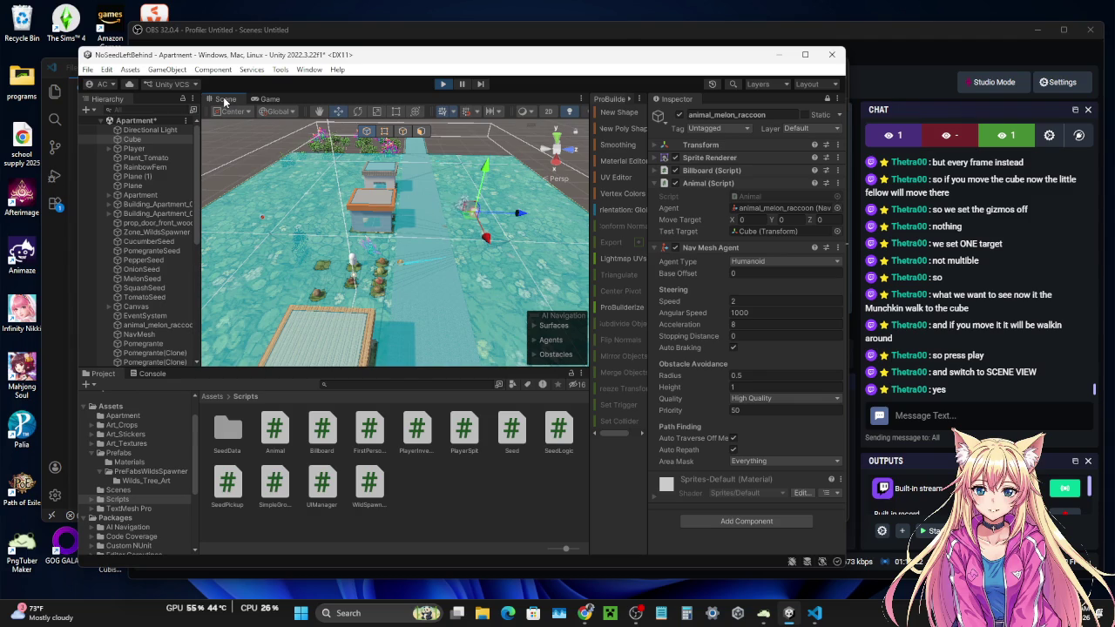
# - Drag the Cube target around the floor in Play mode so the raccoon follows it
pyautogui.moveTo(488, 242); pyautogui.dragTo(512, 289)
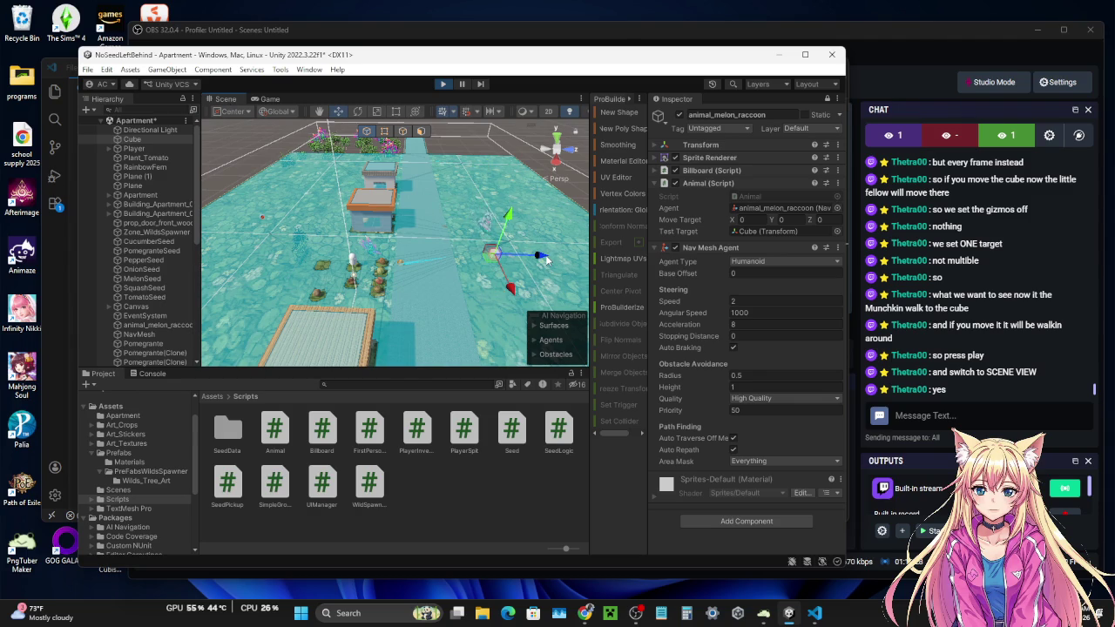
pyautogui.moveTo(542, 258); pyautogui.dragTo(497, 256)
pyautogui.moveTo(459, 292); pyautogui.dragTo(527, 217)
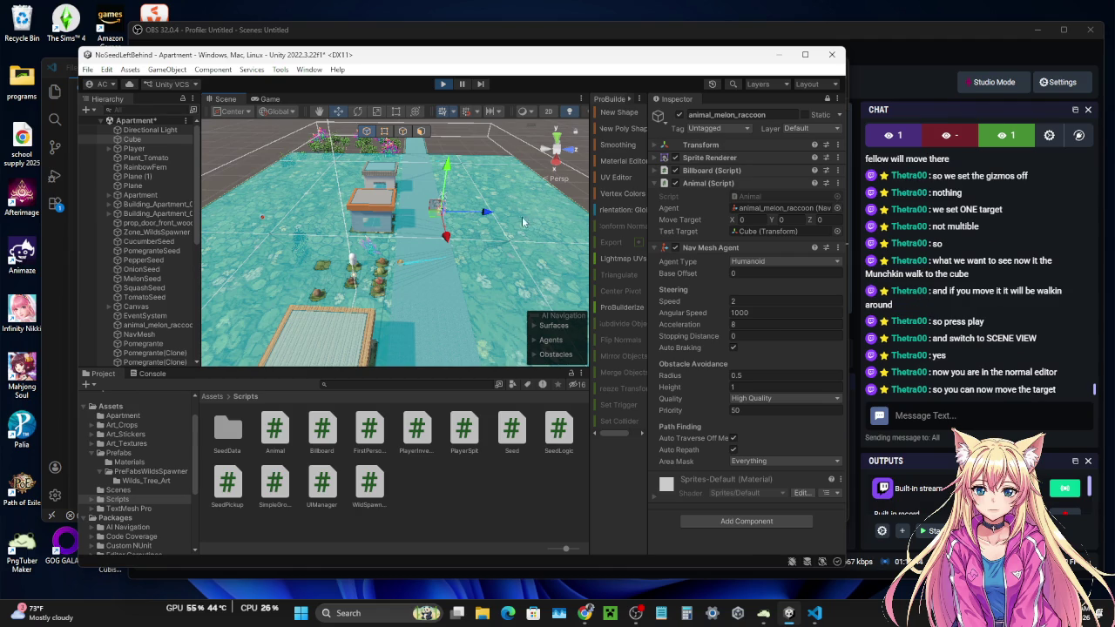
pyautogui.moveTo(485, 211)
pyautogui.mouseDown()
pyautogui.moveTo(575, 213)
pyautogui.moveTo(561, 259)
pyautogui.moveTo(571, 274)
pyautogui.moveTo(575, 241)
pyautogui.moveTo(459, 233)
pyautogui.moveTo(470, 214)
pyautogui.moveTo(460, 185)
pyautogui.moveTo(535, 182)
pyautogui.moveTo(497, 212)
pyautogui.moveTo(506, 206)
pyautogui.moveTo(535, 248)
pyautogui.moveTo(557, 235)
pyautogui.moveTo(501, 234)
pyautogui.moveTo(490, 258)
pyautogui.mouseUp()
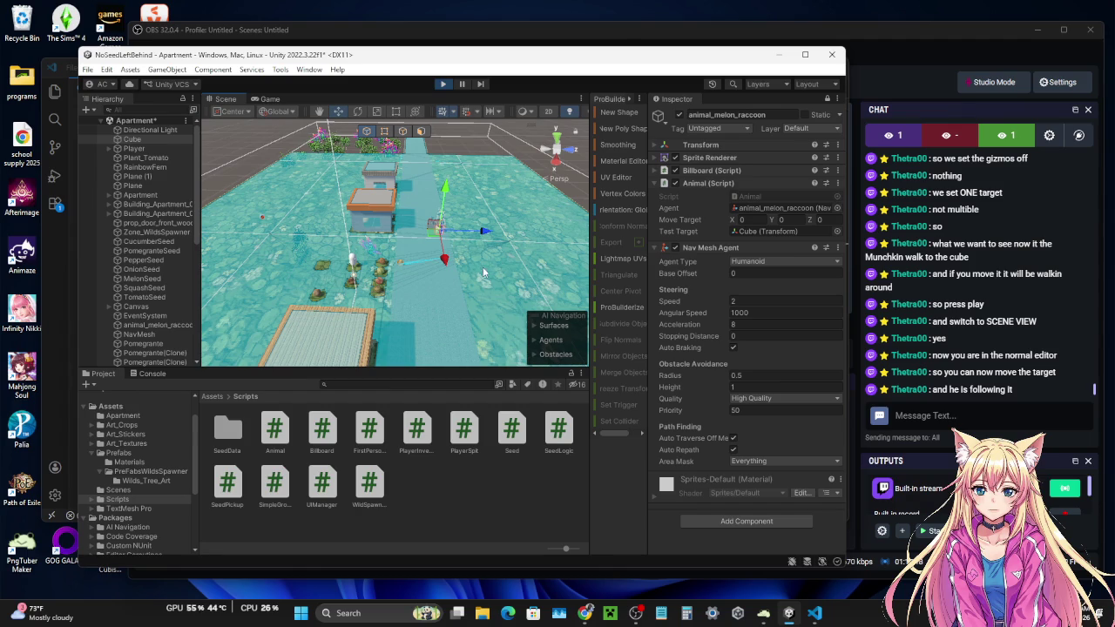
pyautogui.moveTo(444, 261); pyautogui.dragTo(449, 289)
pyautogui.moveTo(492, 257); pyautogui.dragTo(356, 250)
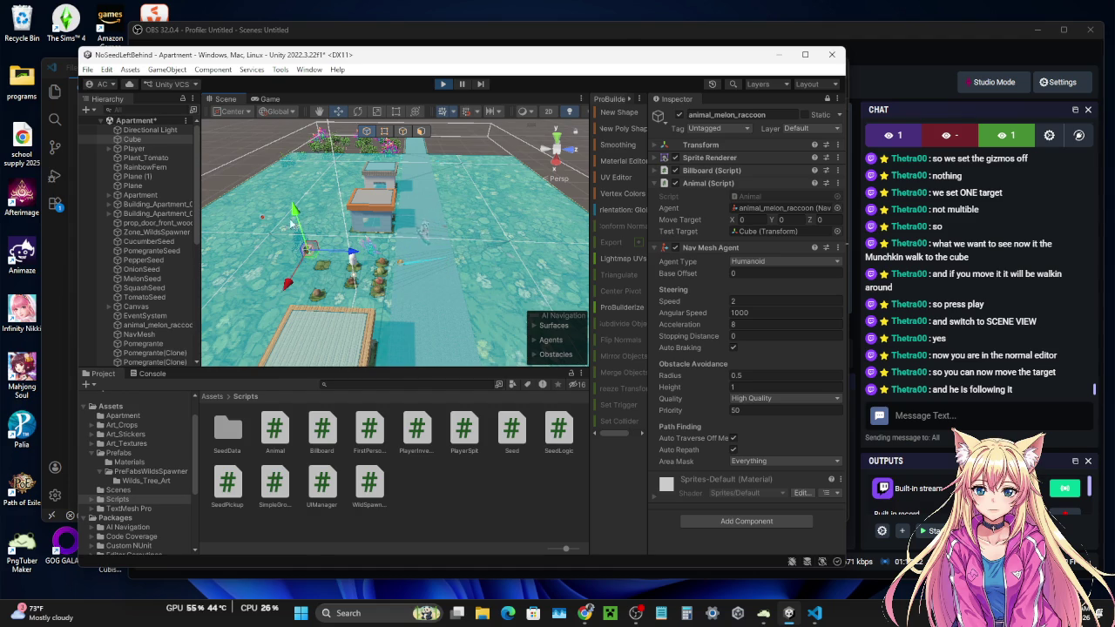
pyautogui.click(284, 294)
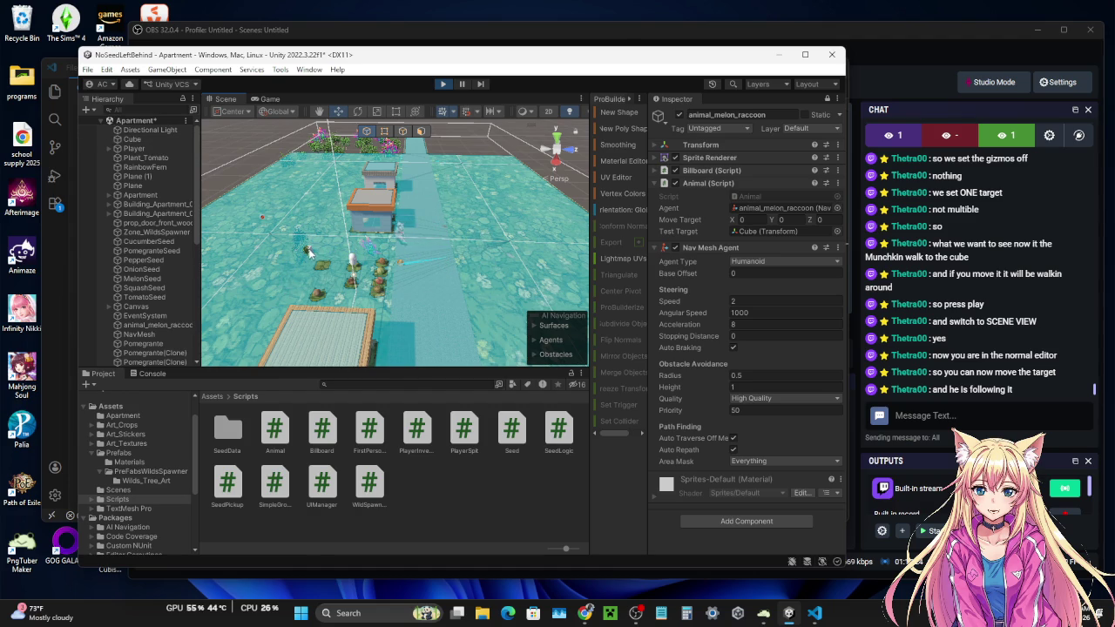
# - Reposition the Cube several more times, then select the animal_melon_raccoon agent
pyautogui.click(148, 139)
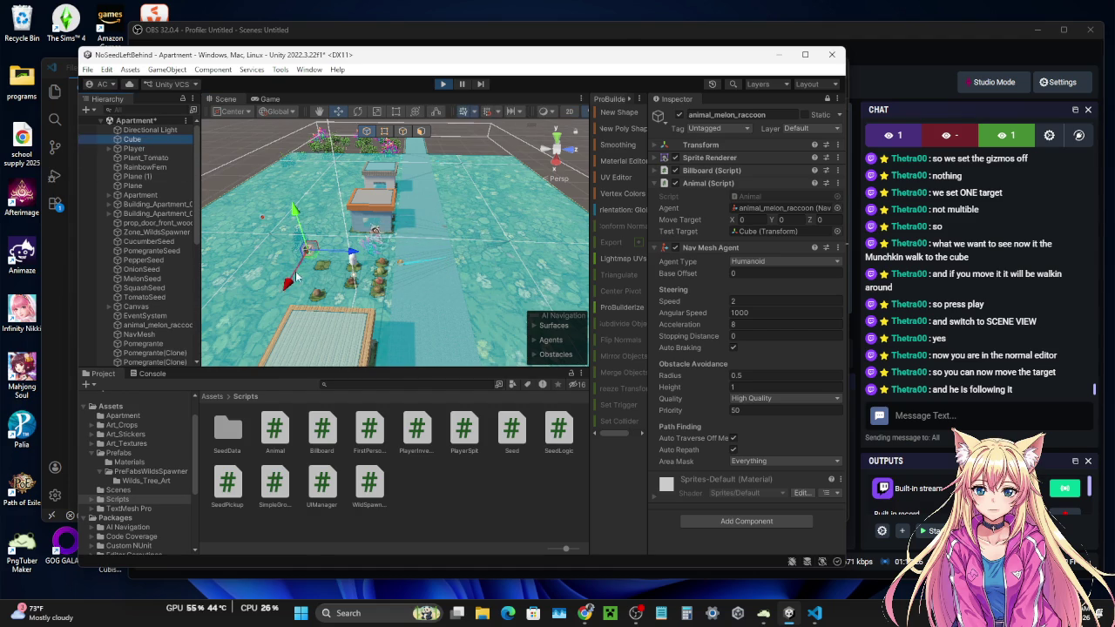
pyautogui.moveTo(290, 286)
pyautogui.mouseDown()
pyautogui.moveTo(309, 235)
pyautogui.moveTo(298, 223)
pyautogui.mouseUp()
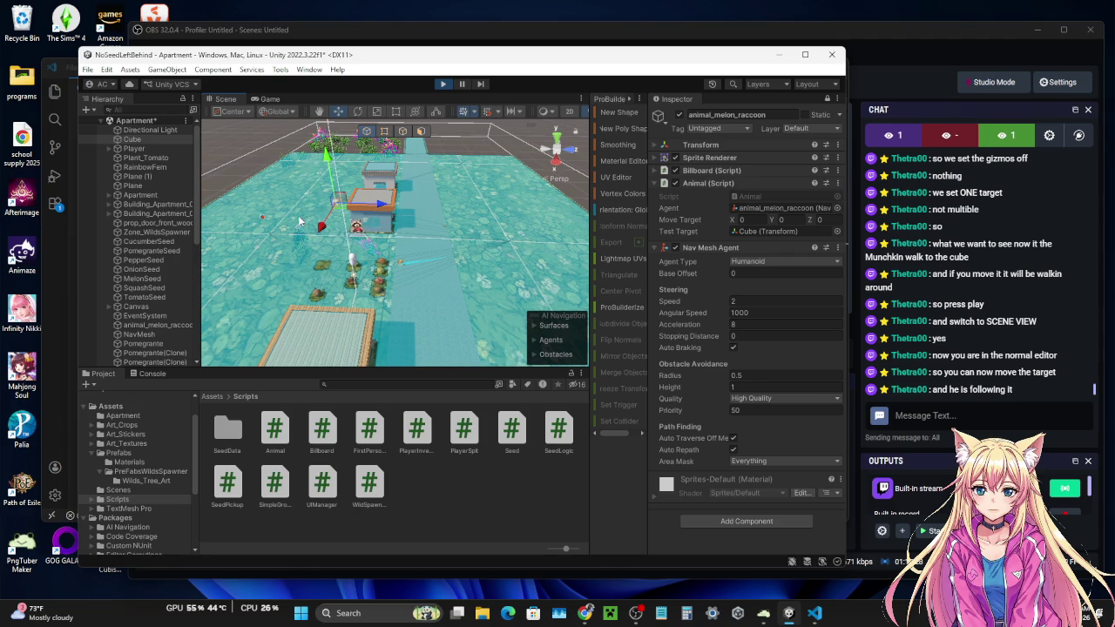
pyautogui.moveTo(376, 203)
pyautogui.mouseDown()
pyautogui.moveTo(442, 194)
pyautogui.moveTo(496, 203)
pyautogui.mouseUp()
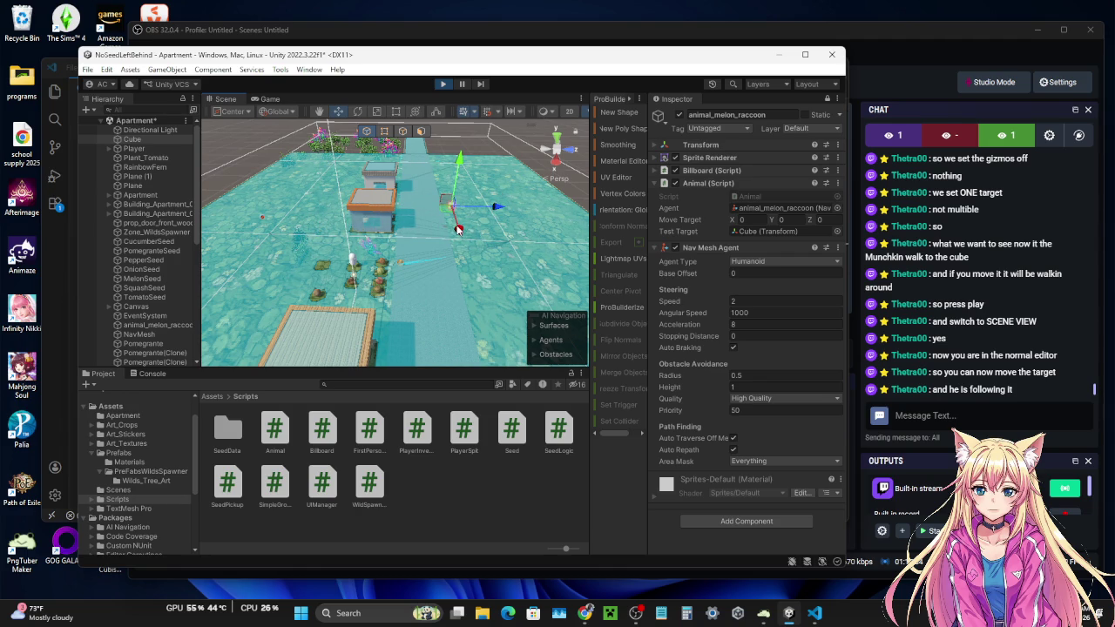
pyautogui.moveTo(460, 230)
pyautogui.mouseDown()
pyautogui.moveTo(479, 170)
pyautogui.moveTo(392, 171)
pyautogui.moveTo(361, 184)
pyautogui.moveTo(477, 170)
pyautogui.mouseUp()
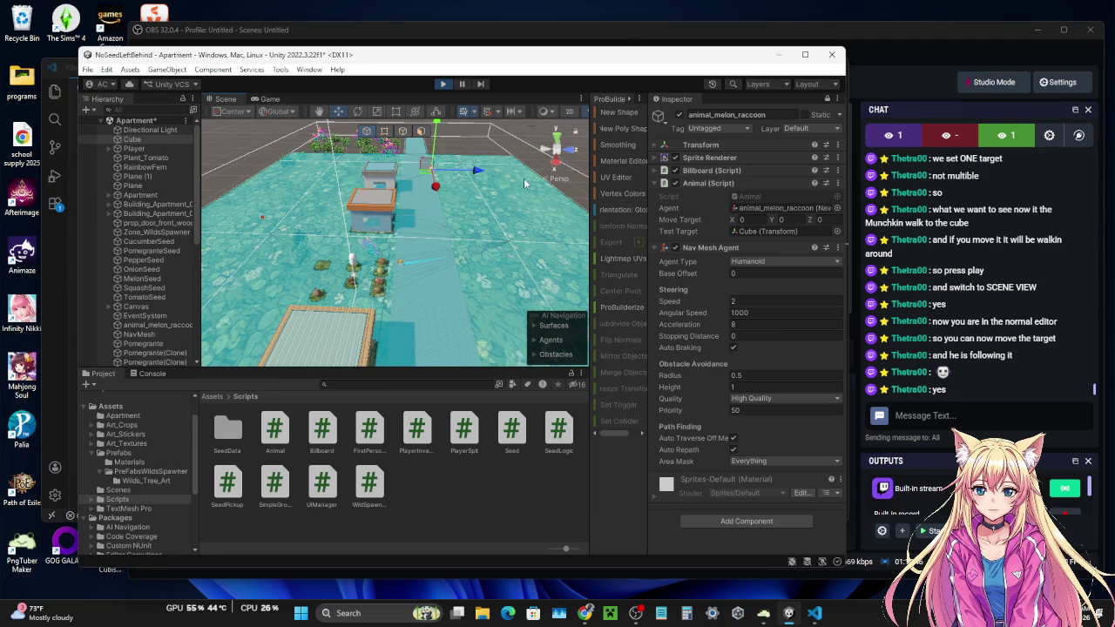
pyautogui.moveTo(441, 188); pyautogui.dragTo(461, 268)
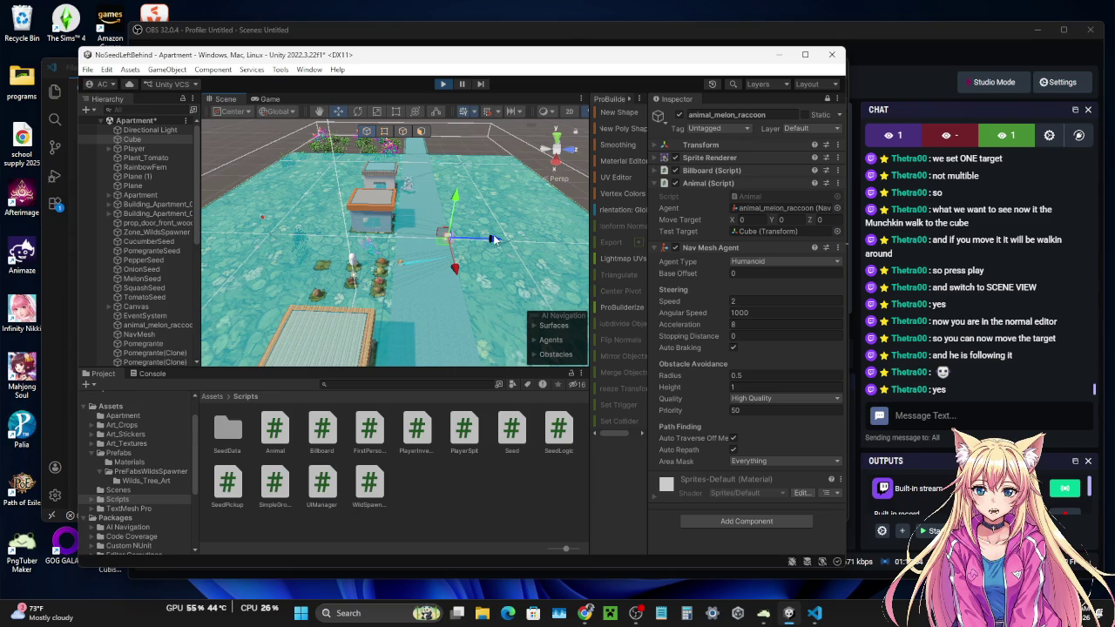
pyautogui.moveTo(492, 239)
pyautogui.mouseDown()
pyautogui.moveTo(295, 259)
pyautogui.moveTo(376, 218)
pyautogui.moveTo(337, 202)
pyautogui.mouseUp()
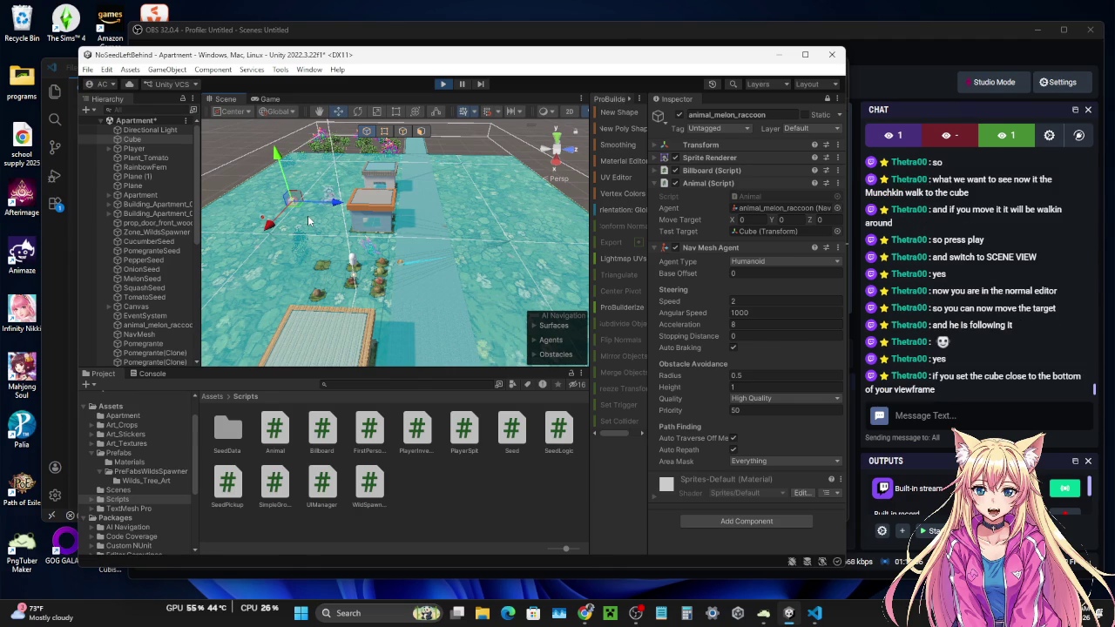
pyautogui.moveTo(270, 229)
pyautogui.mouseDown()
pyautogui.moveTo(231, 350)
pyautogui.moveTo(251, 288)
pyautogui.moveTo(457, 303)
pyautogui.mouseUp()
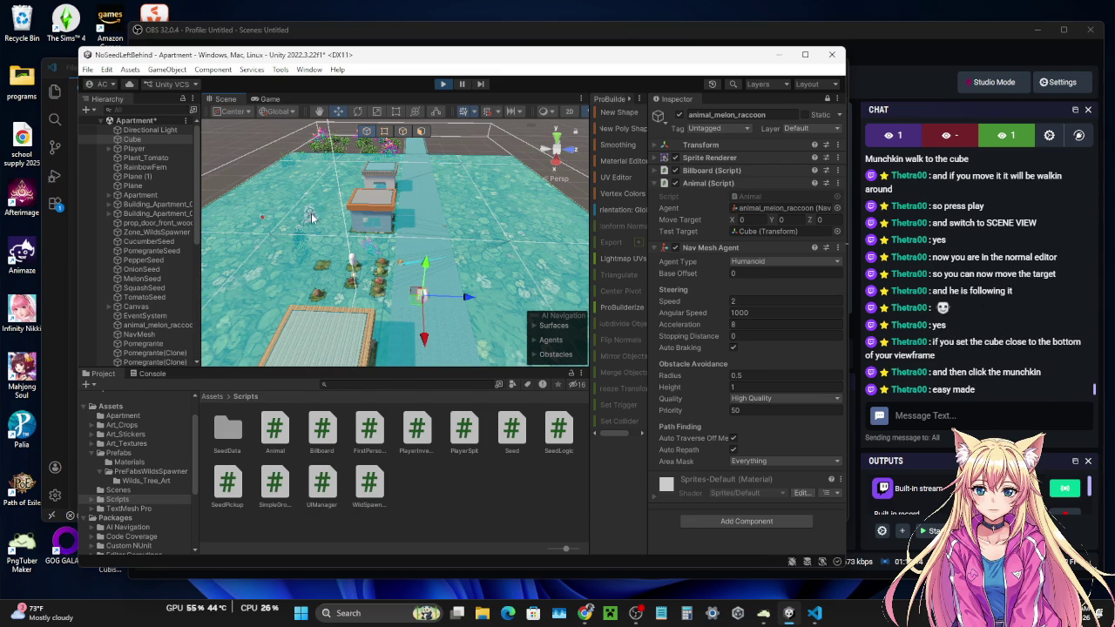
pyautogui.click(316, 218)
pyautogui.click(315, 218)
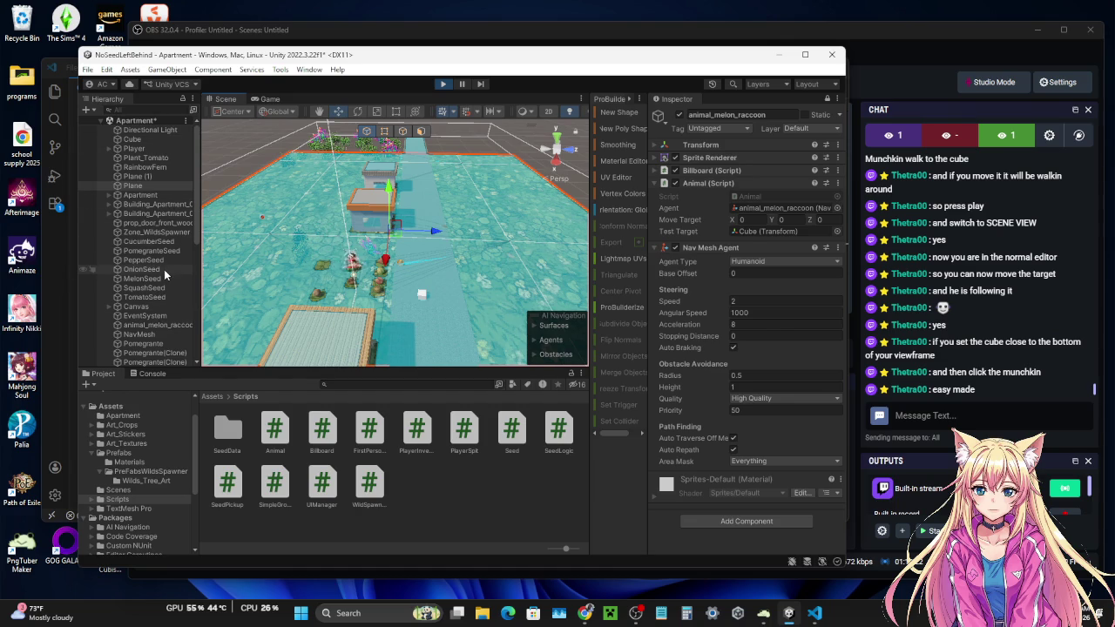
pyautogui.click(401, 277)
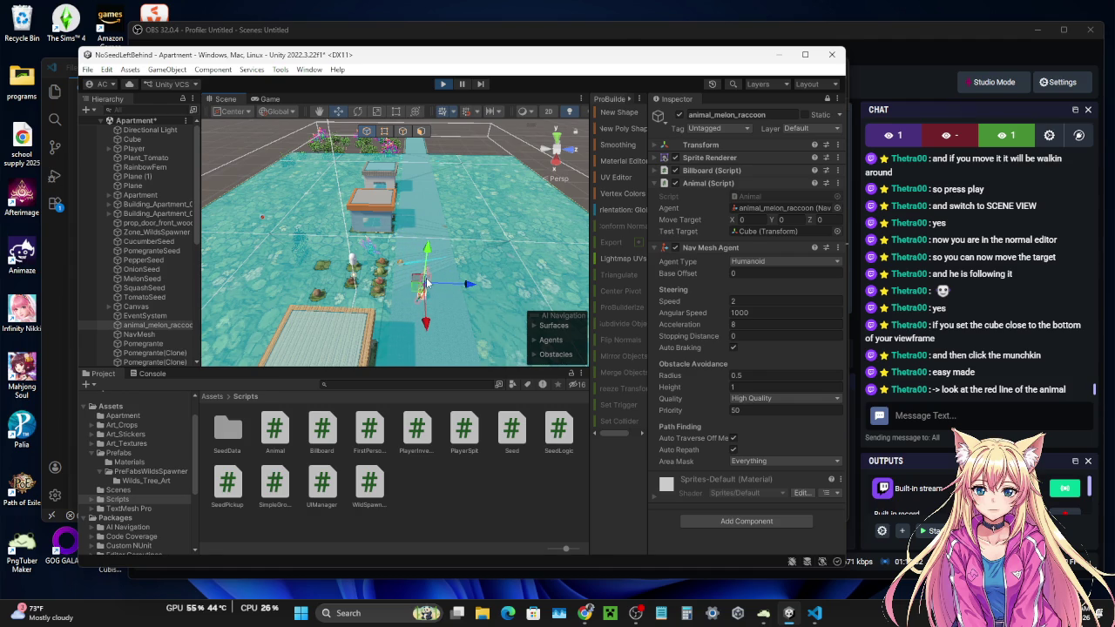
# - Drag the raccoon left away from the Cube repeatedly to watch it walk back, then go to the stream chat
pyautogui.moveTo(470, 287); pyautogui.dragTo(334, 251)
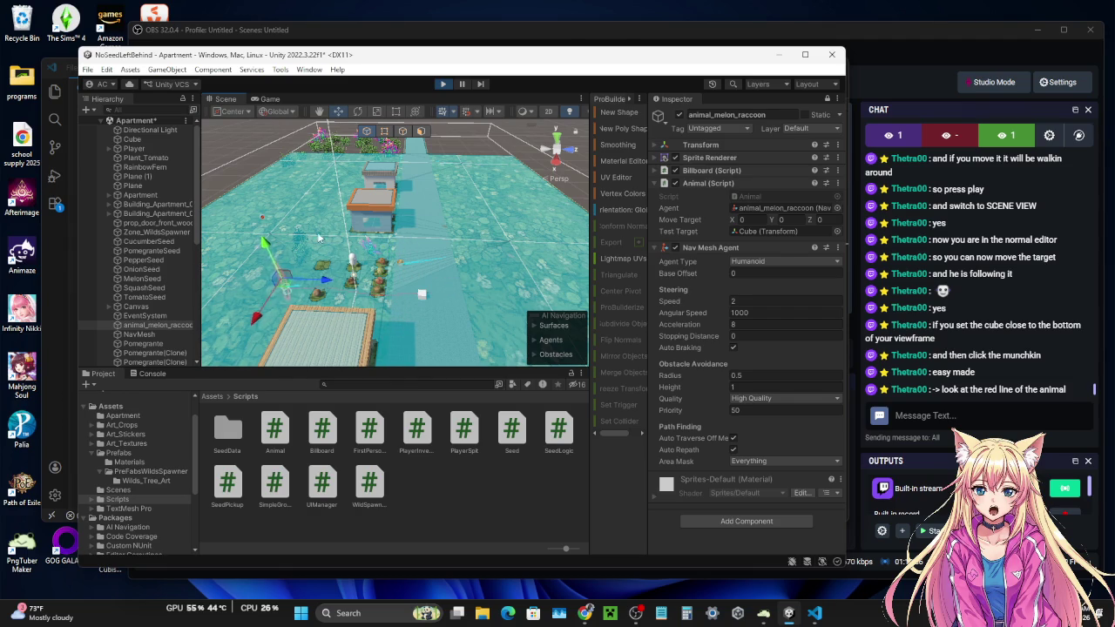
pyautogui.click(279, 265)
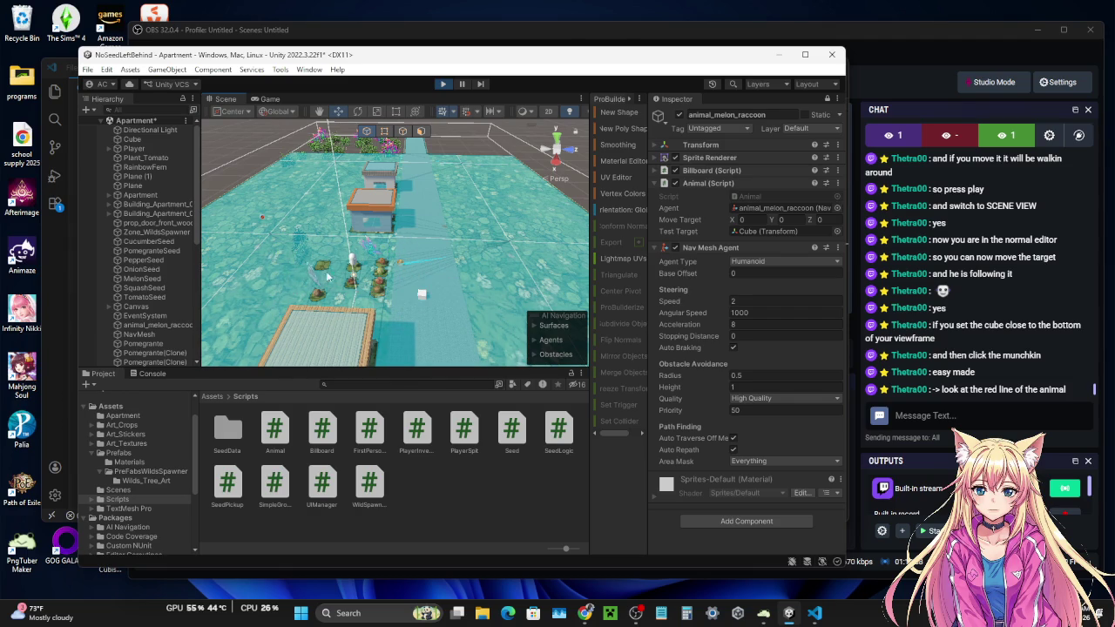
pyautogui.click(368, 284)
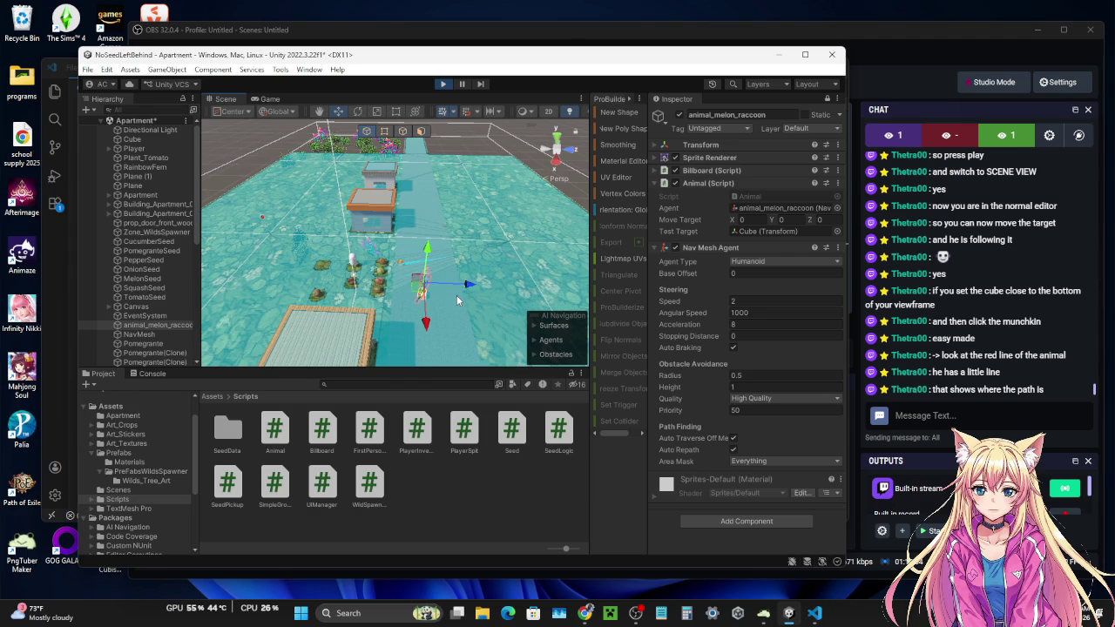
pyautogui.moveTo(463, 291); pyautogui.dragTo(296, 244)
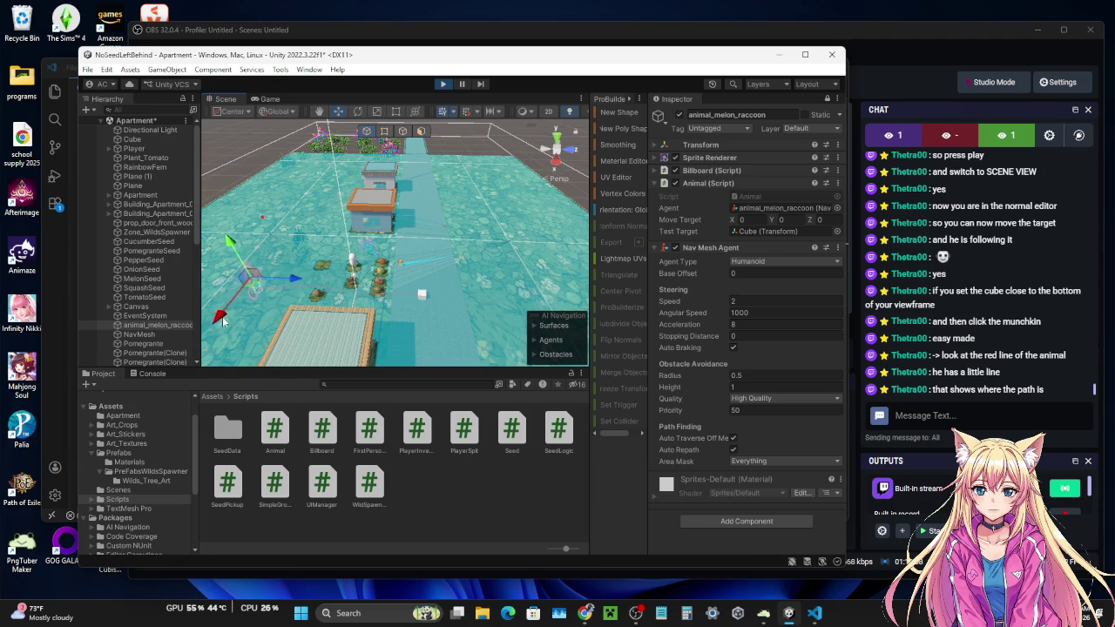
pyautogui.click(242, 299)
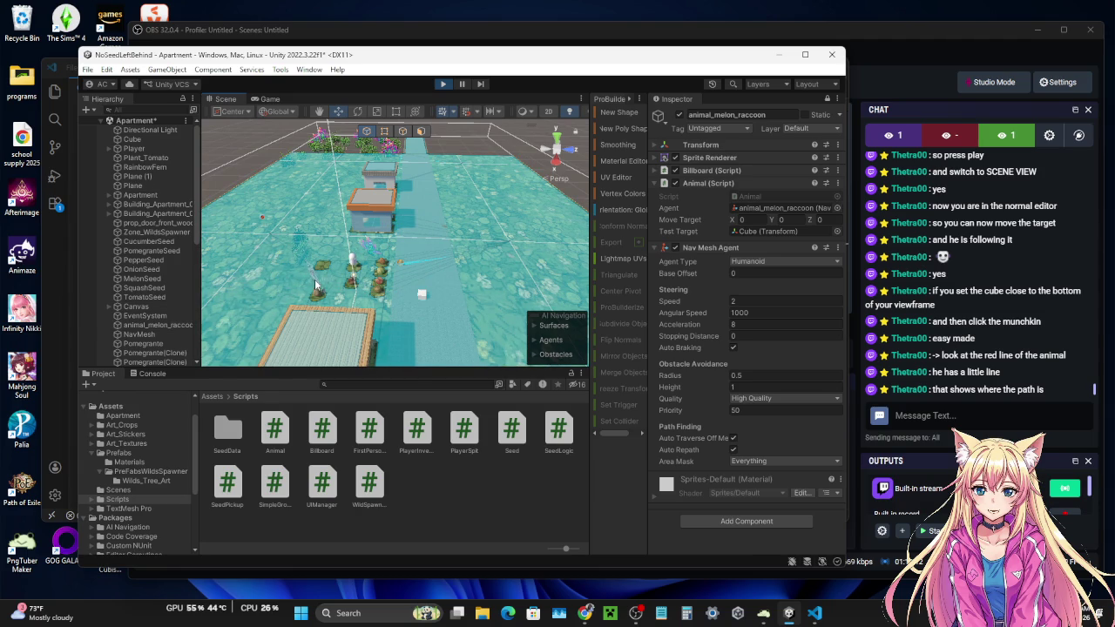
pyautogui.click(338, 285)
pyautogui.moveTo(383, 281)
pyautogui.mouseDown()
pyautogui.moveTo(412, 287)
pyautogui.moveTo(228, 279)
pyautogui.moveTo(263, 298)
pyautogui.moveTo(319, 247)
pyautogui.mouseUp()
pyautogui.click(240, 289)
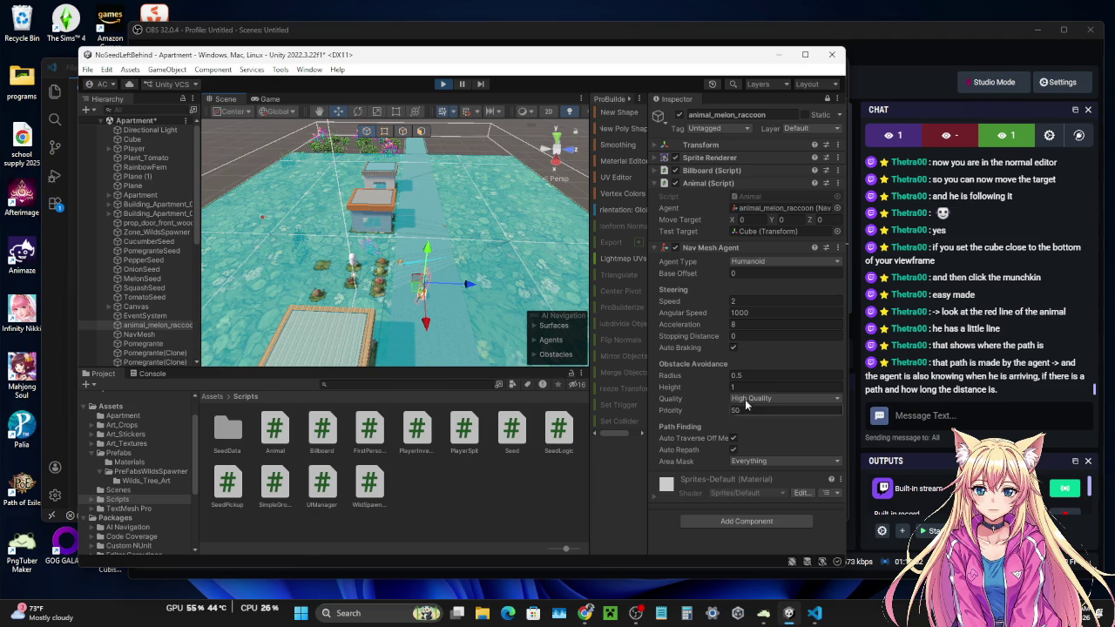
pyautogui.click(930, 416)
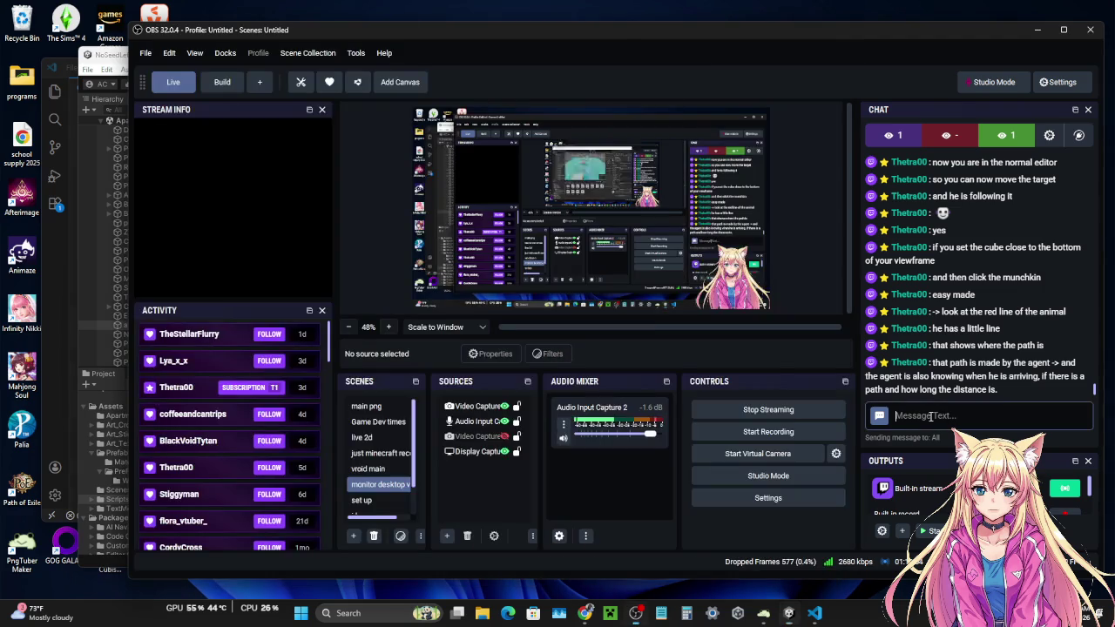
# - Bring the Unity editor window back in front of OBS
pyautogui.click(76, 354)
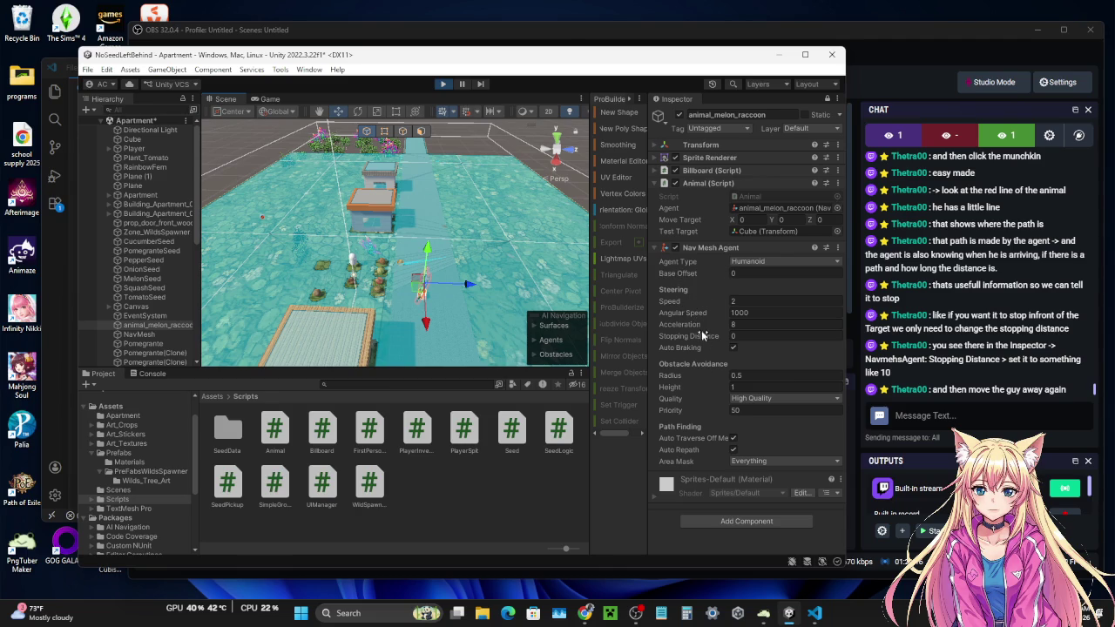
# - Set Stopping Distance to 10 and drag the raccoon right and north away from its target
pyautogui.click(741, 336)
pyautogui.write('10')
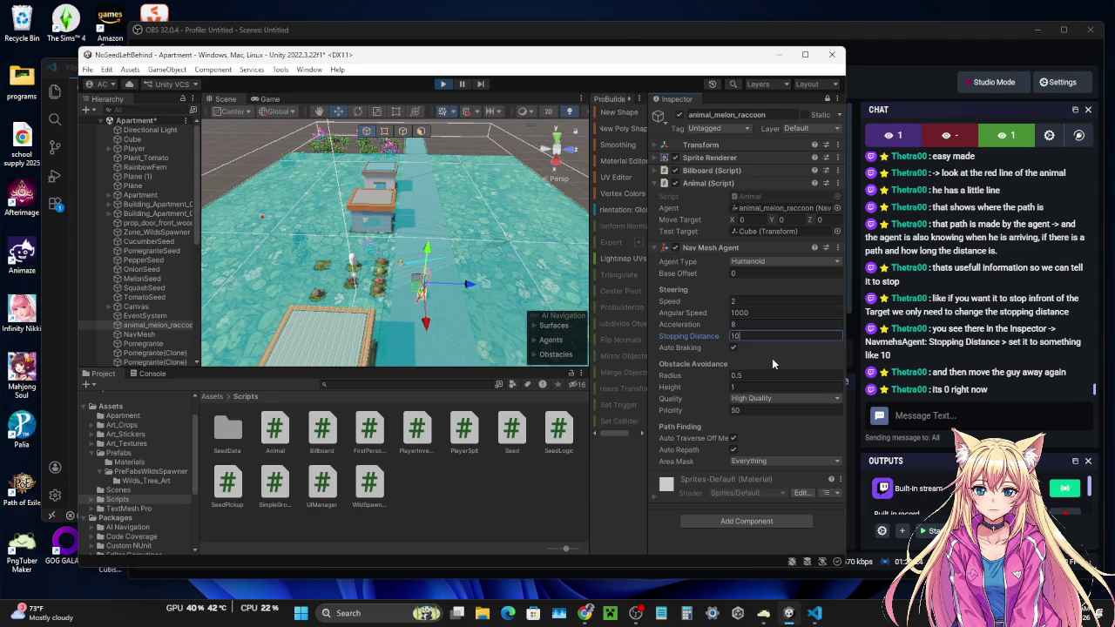
pyautogui.moveTo(470, 285); pyautogui.dragTo(534, 288)
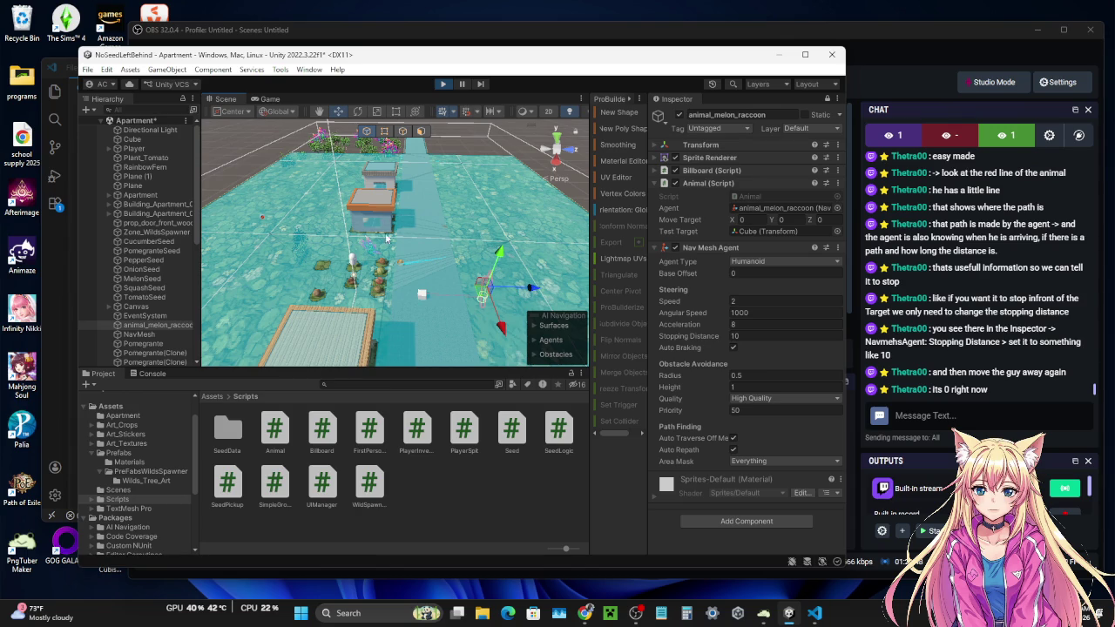
pyautogui.moveTo(531, 288)
pyautogui.mouseDown()
pyautogui.moveTo(577, 289)
pyautogui.moveTo(573, 277)
pyautogui.mouseUp()
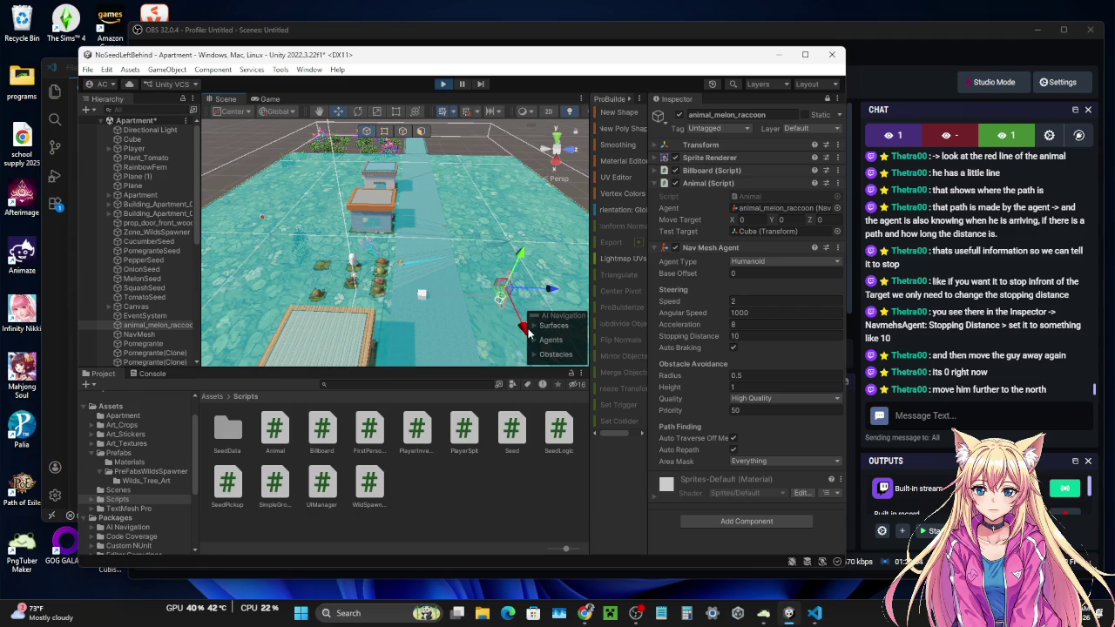
pyautogui.moveTo(520, 322); pyautogui.dragTo(479, 183)
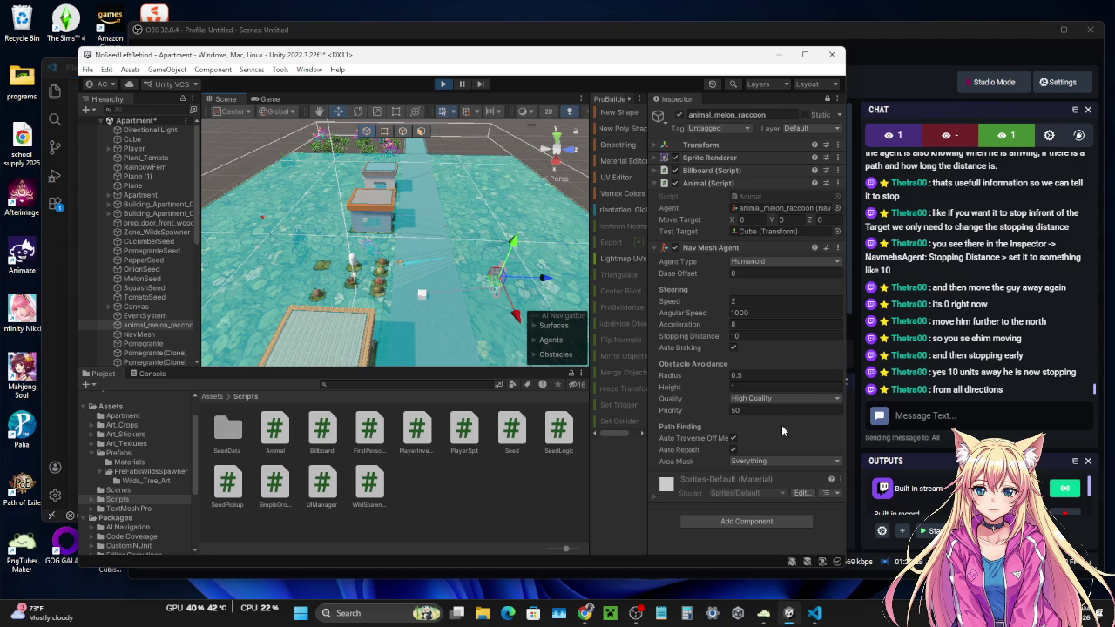
# - Change the Nav Mesh Agent Stopping Distance from 10 to 2
pyautogui.click(735, 338)
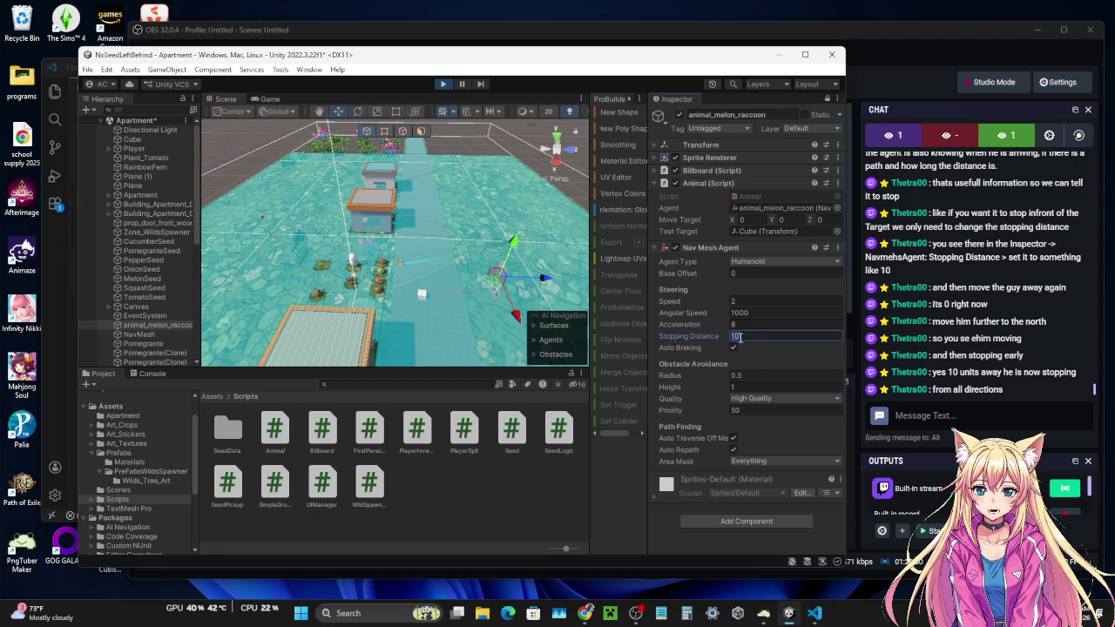
pyautogui.write('4')
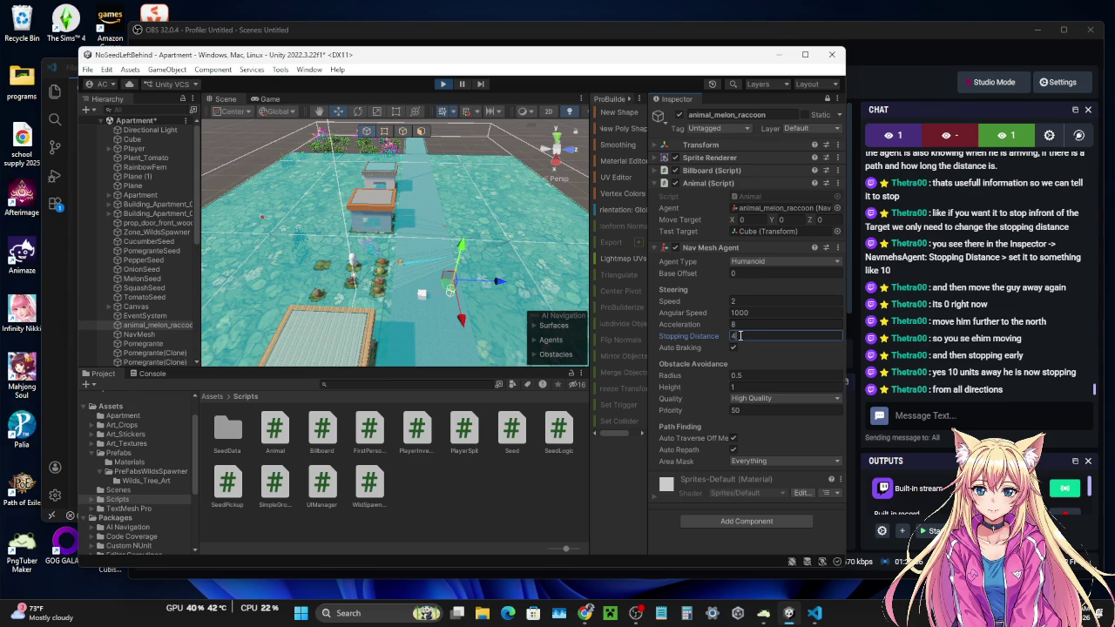
pyautogui.press('BackSpace')
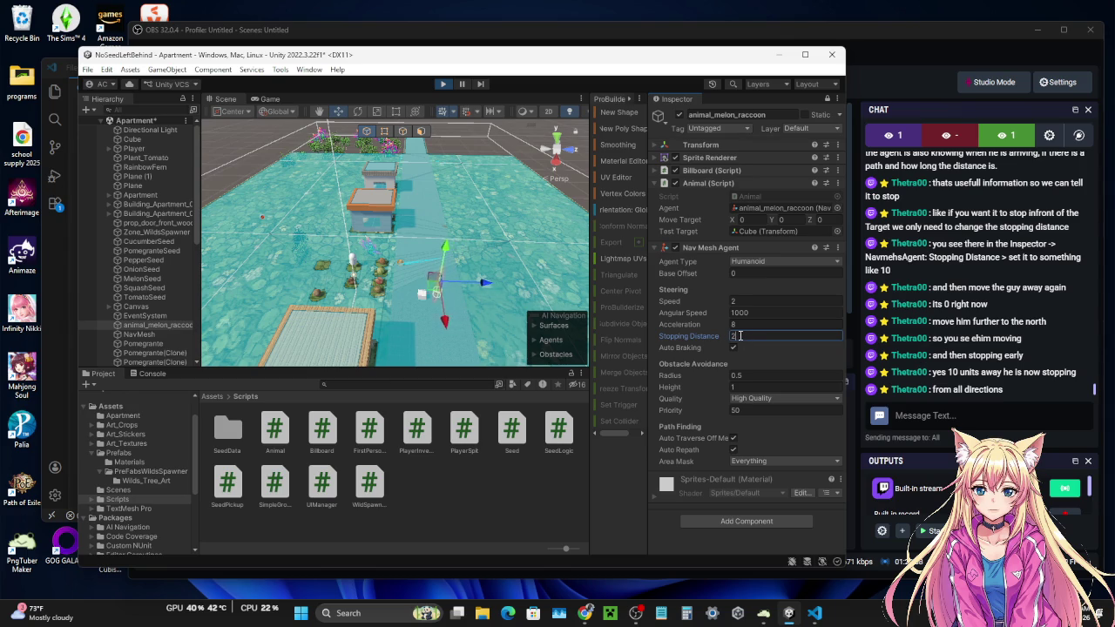
pyautogui.write('2')
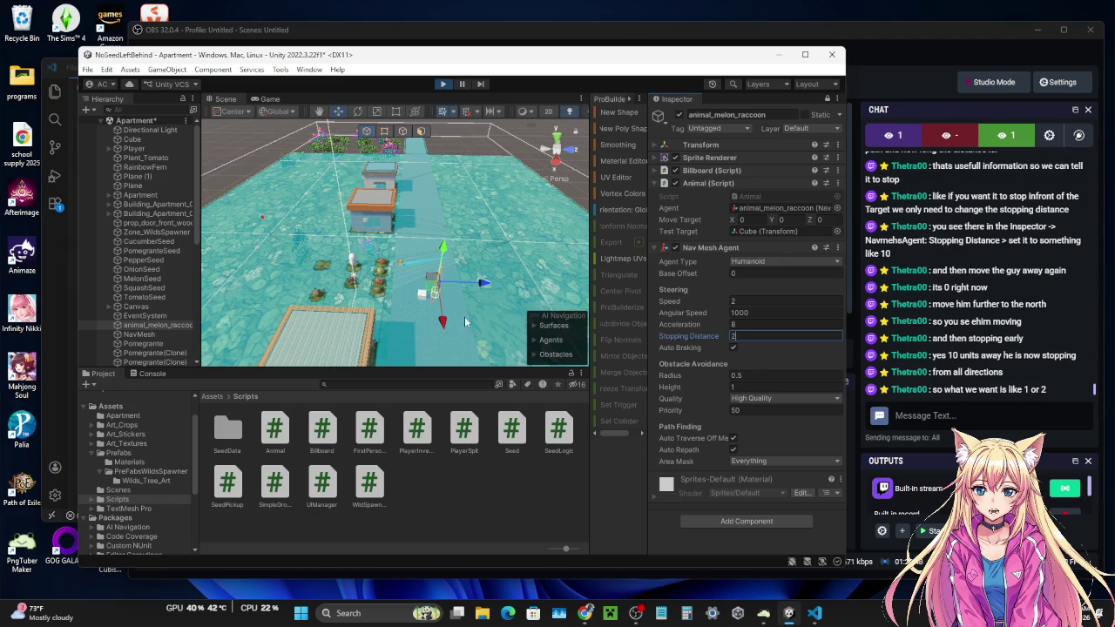
# - Drag the raccoon up toward the cube, then nudge it back down slightly
pyautogui.click(443, 322)
pyautogui.moveTo(443, 323)
pyautogui.mouseDown()
pyautogui.moveTo(436, 261)
pyautogui.moveTo(440, 283)
pyautogui.mouseUp()
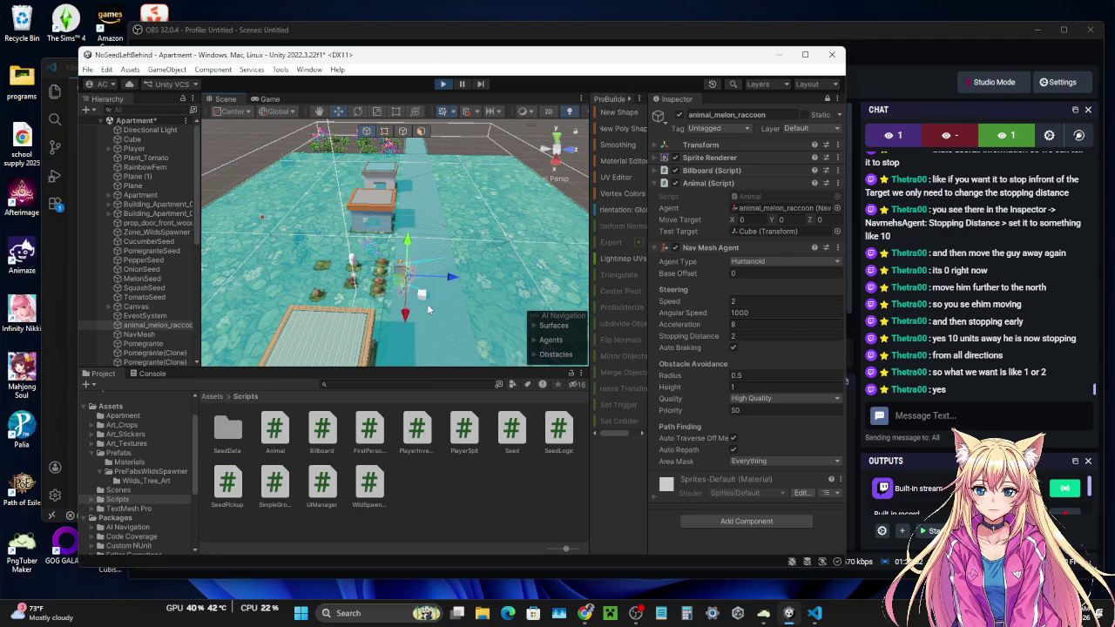
pyautogui.moveTo(409, 318); pyautogui.dragTo(410, 329)
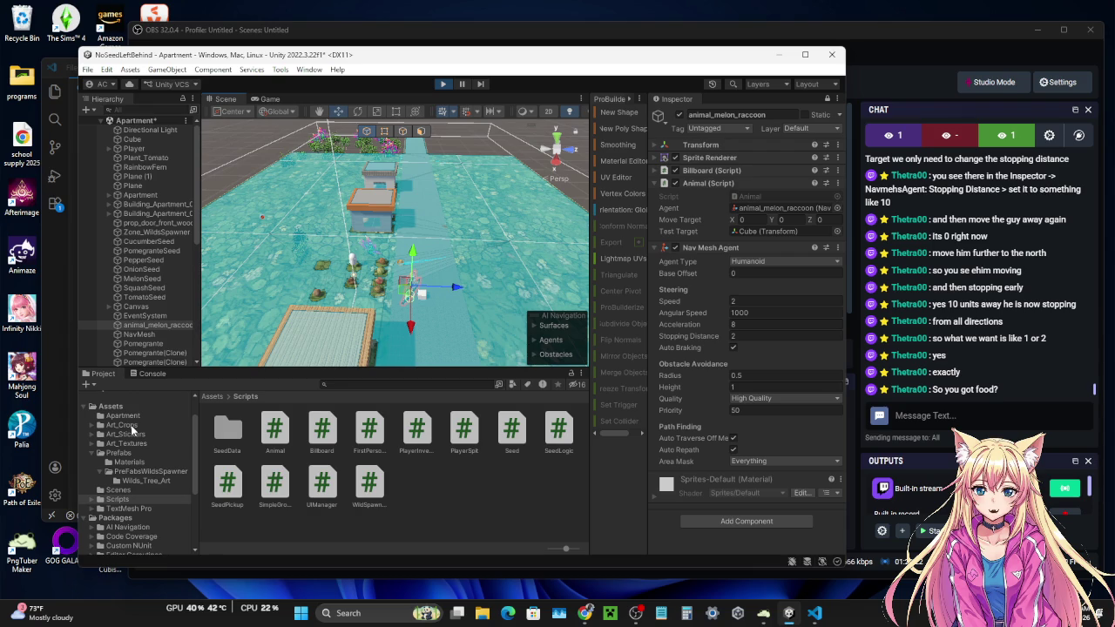
# - Browse the Apartment and Art_Crops asset folders, then return to Animal.cs in Visual Studio Code
pyautogui.click(127, 417)
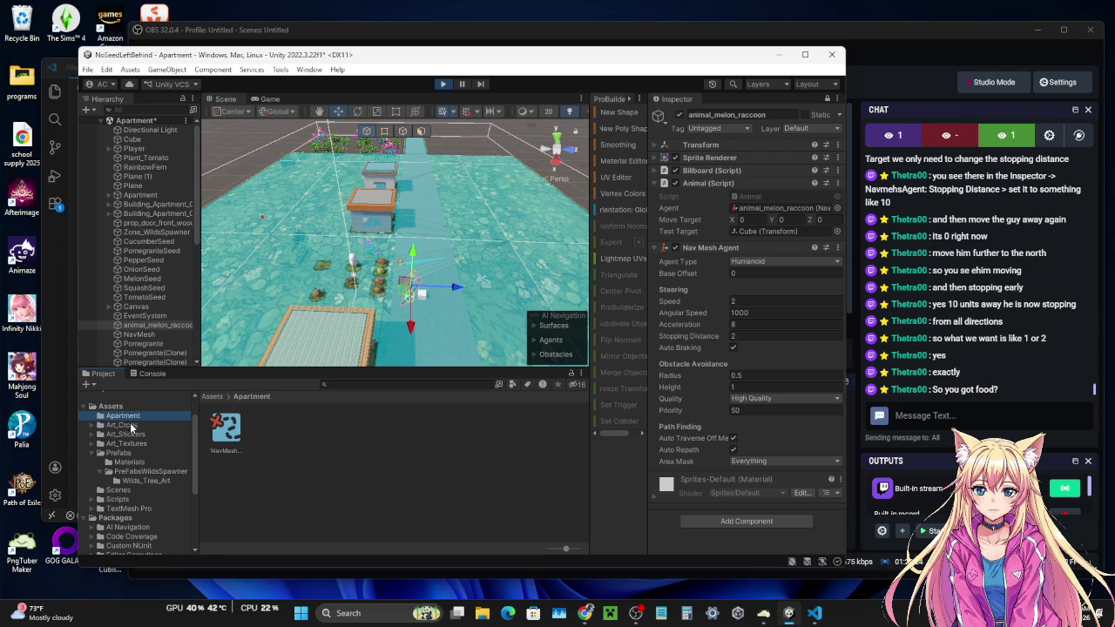
pyautogui.click(131, 426)
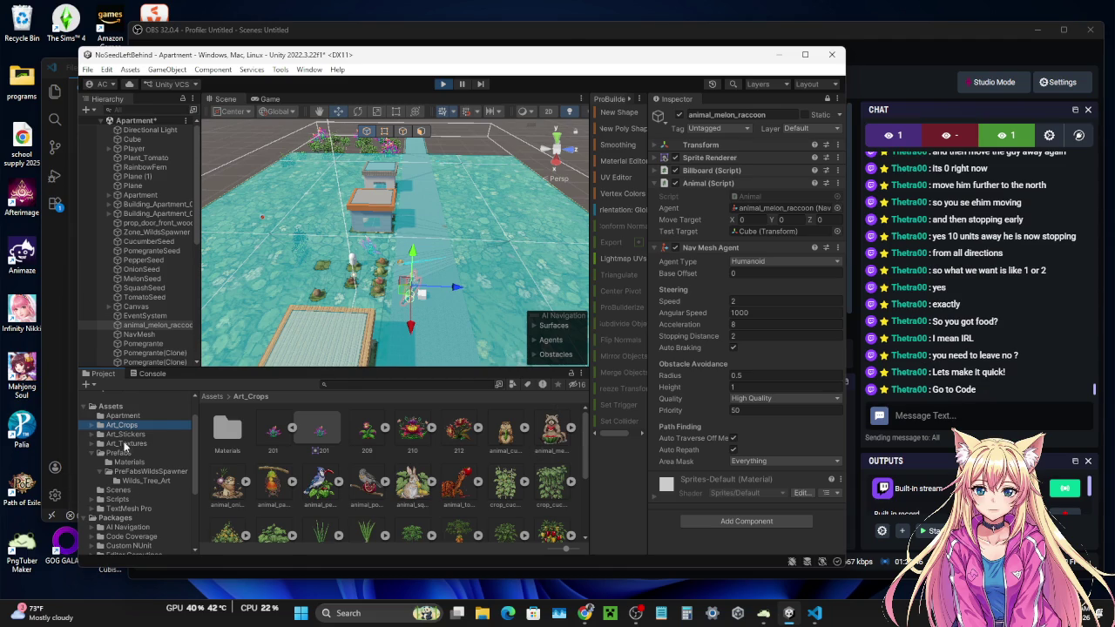
pyautogui.click(48, 400)
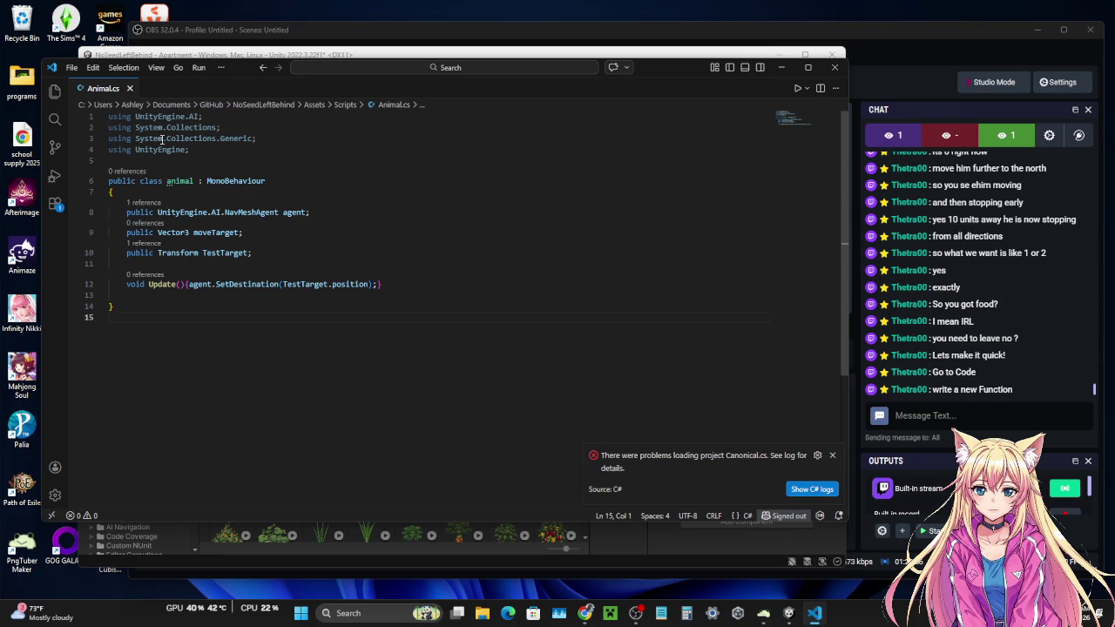
# - Below Update, add 'public void MoveToTarget(Vector3 target)' with agent.SetDestination(target) in its body
pyautogui.click(132, 295)
pyautogui.press('Return')
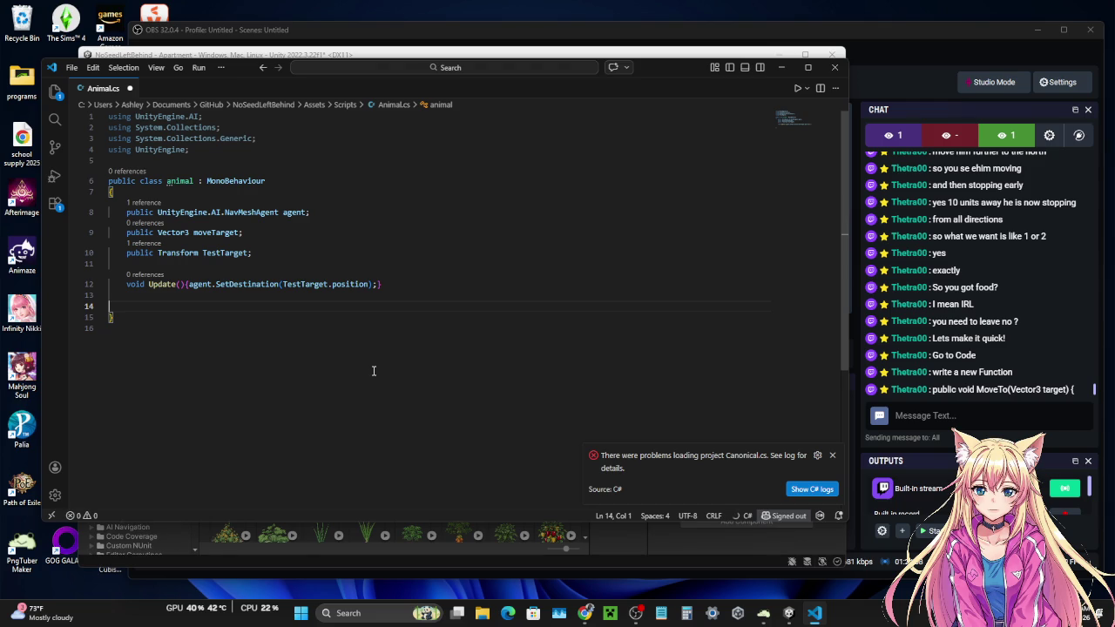
pyautogui.write('public')
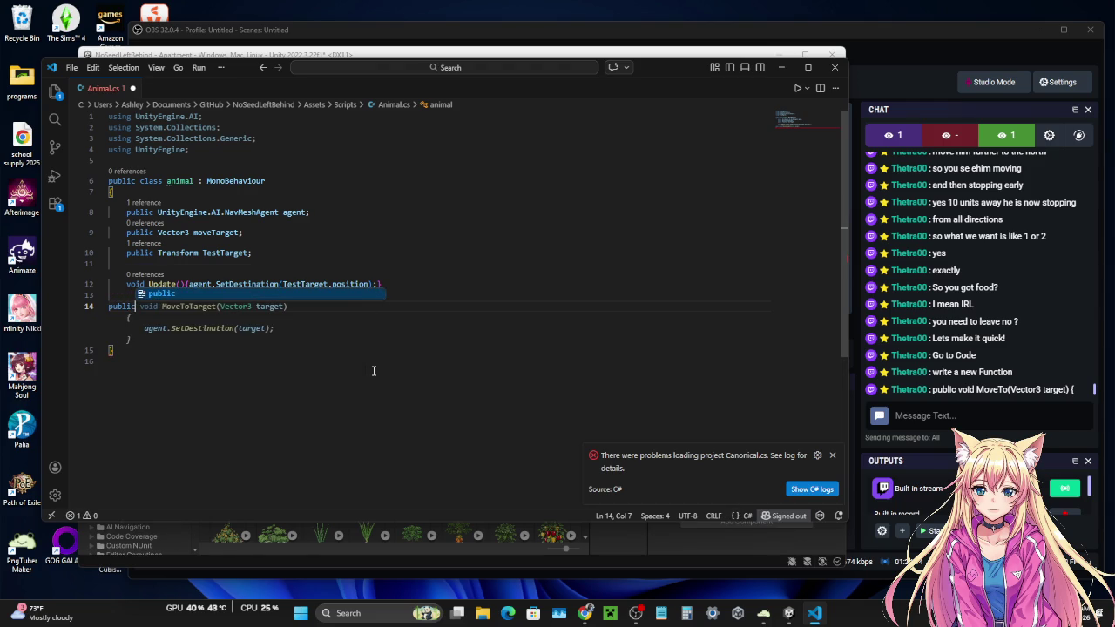
pyautogui.press('Escape')
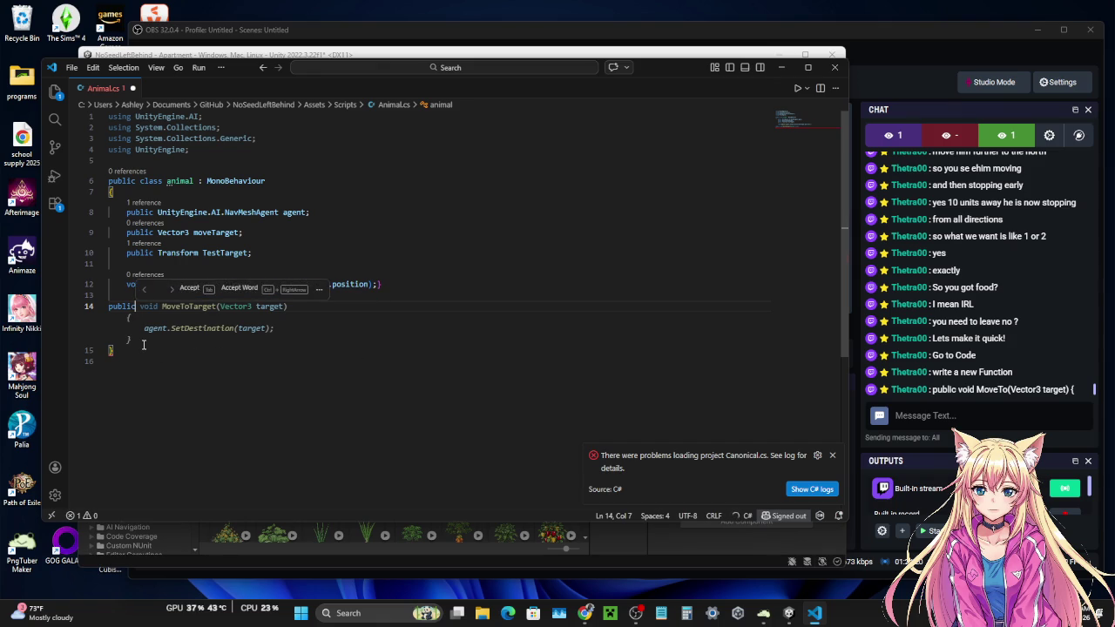
pyautogui.press('Escape')
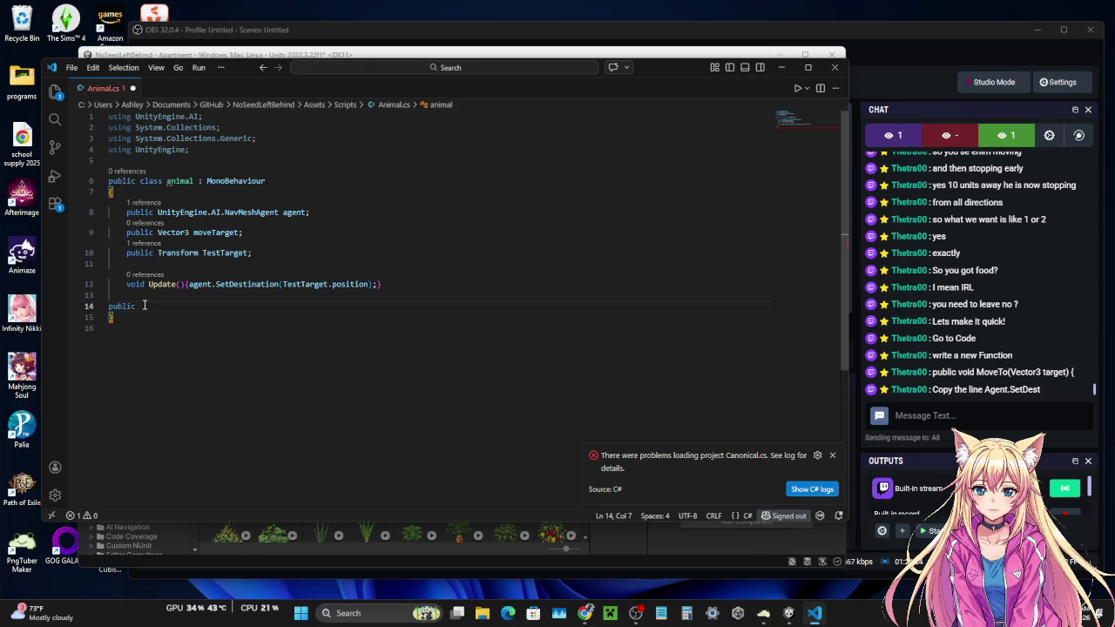
pyautogui.write('v')
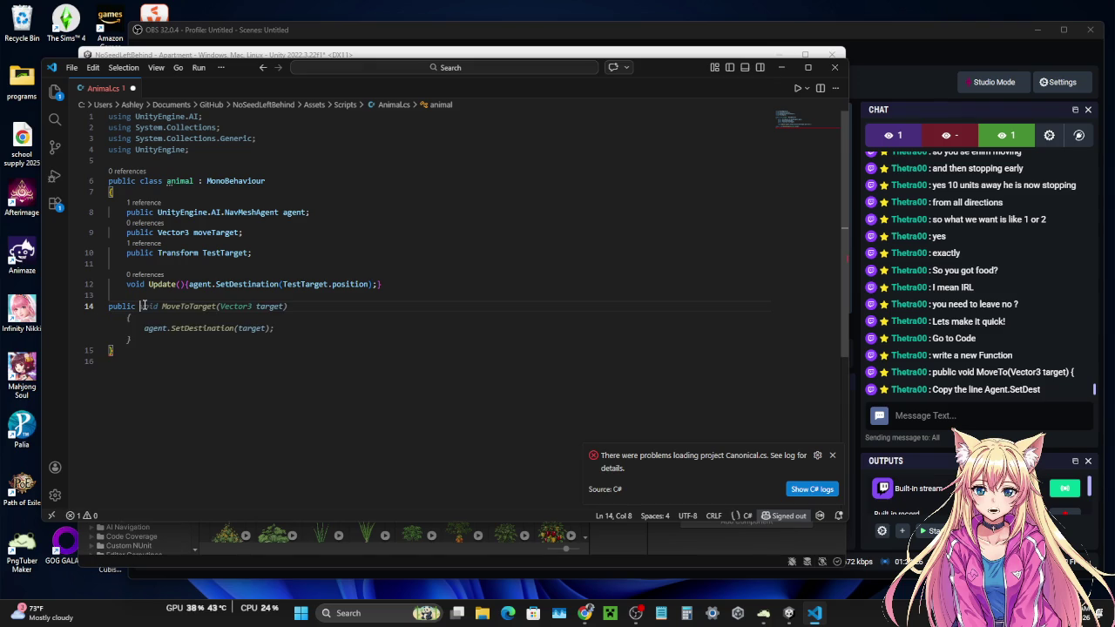
pyautogui.write('voi')
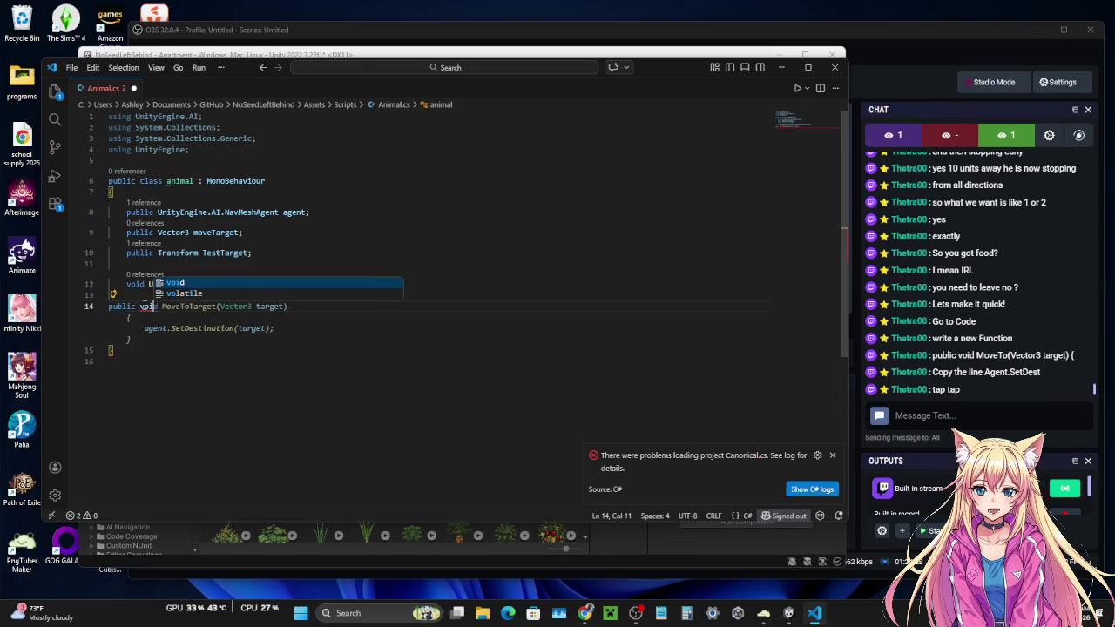
pyautogui.press('Tab')
pyautogui.press('Tab')
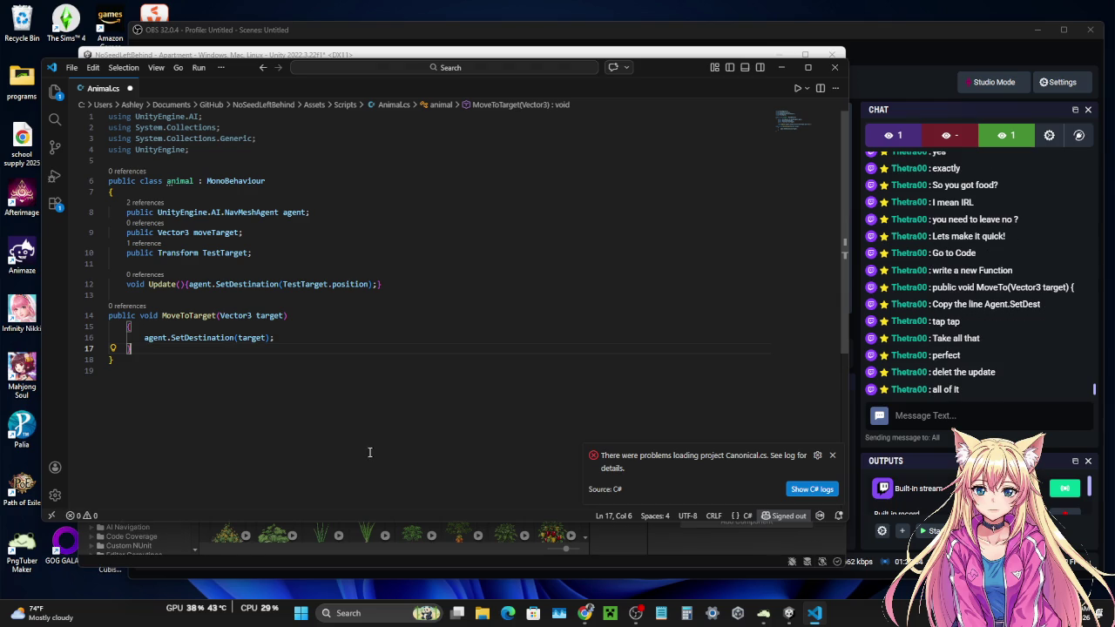
# - Remove the Update method line and the leftover blank lines below the fields
pyautogui.click(163, 285)
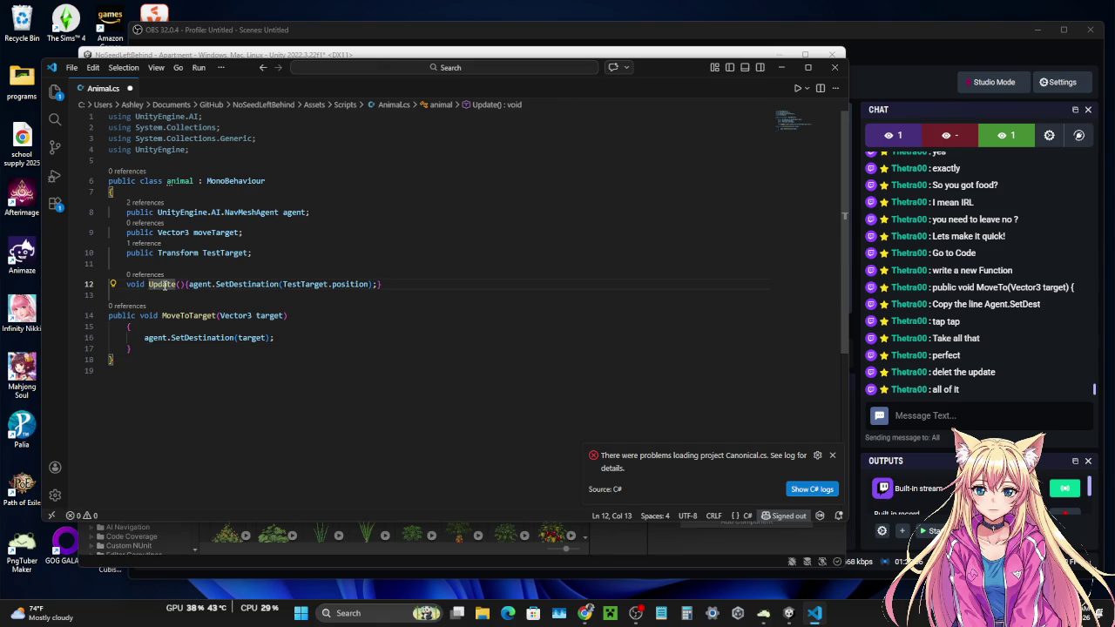
pyautogui.moveTo(126, 285)
pyautogui.mouseDown()
pyautogui.moveTo(363, 294)
pyautogui.moveTo(380, 284)
pyautogui.mouseUp()
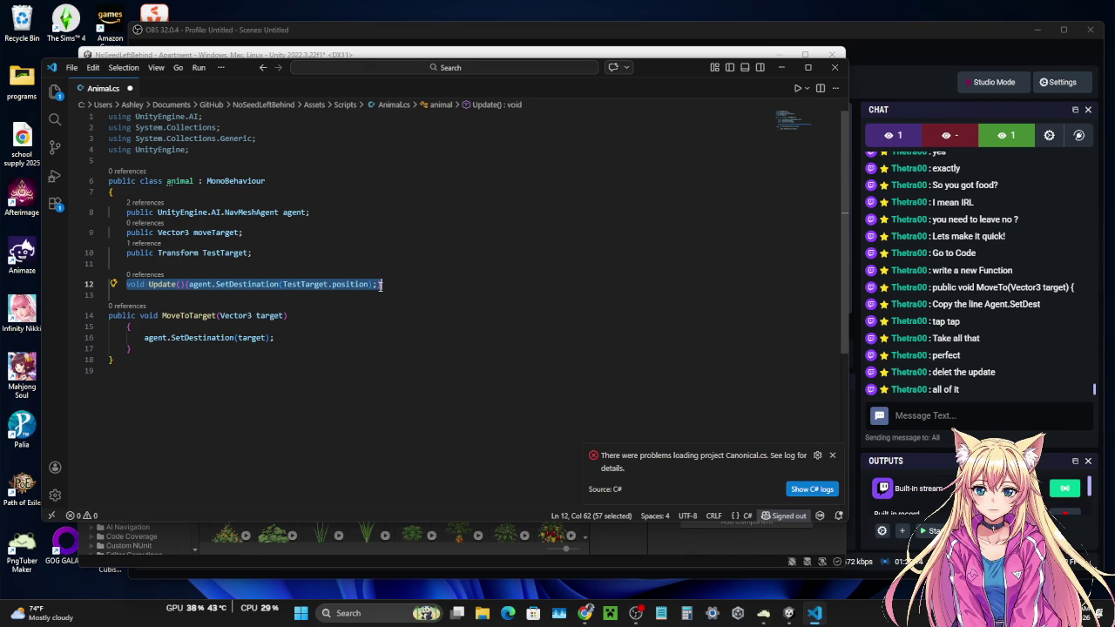
pyautogui.press('BackSpace')
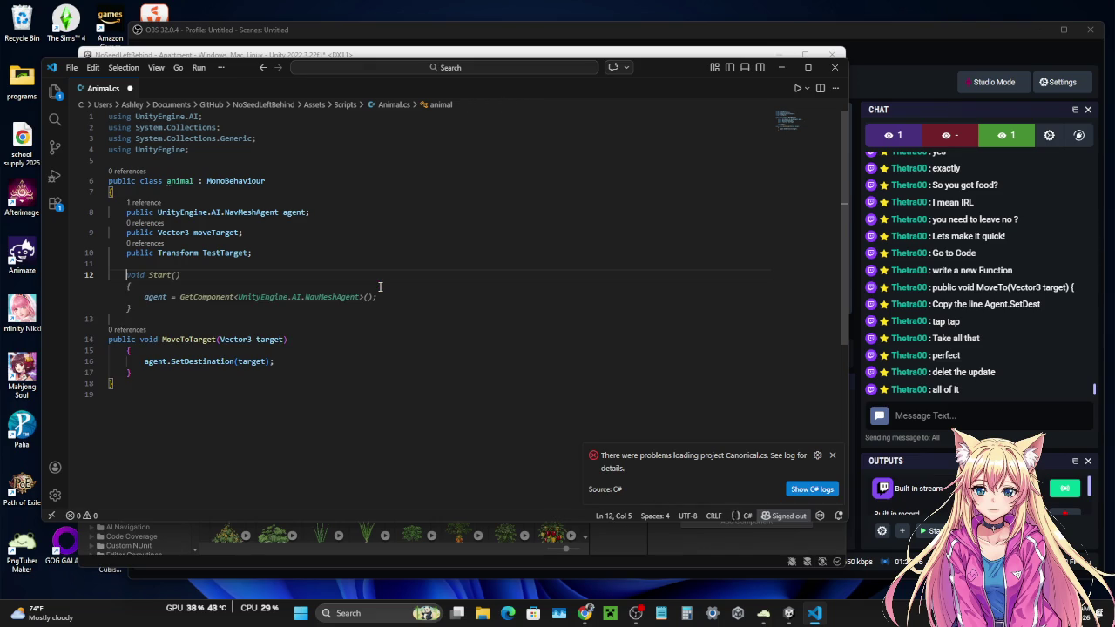
pyautogui.press('BackSpace')
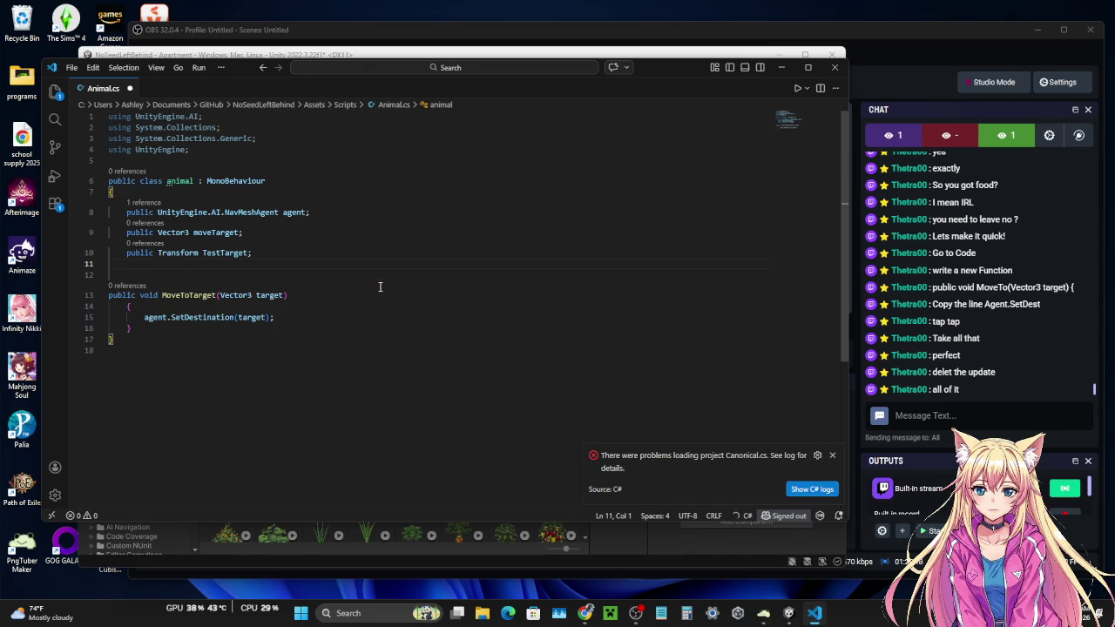
pyautogui.press('BackSpace')
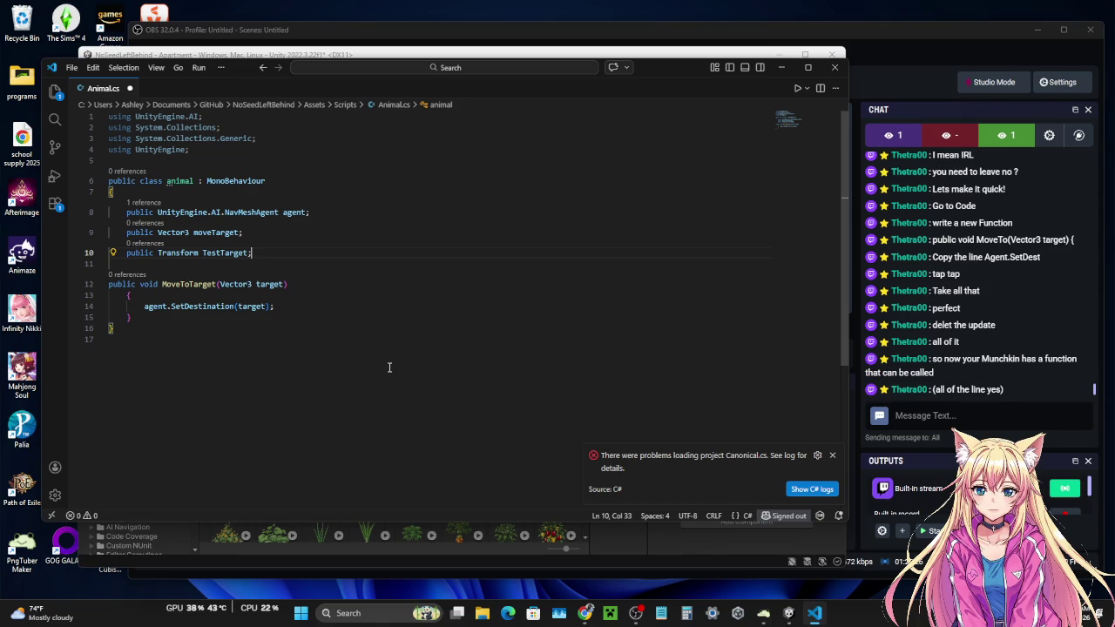
# - Save Animal.cs and select the 'public Transform TestTarget;' field line
pyautogui.click(72, 69)
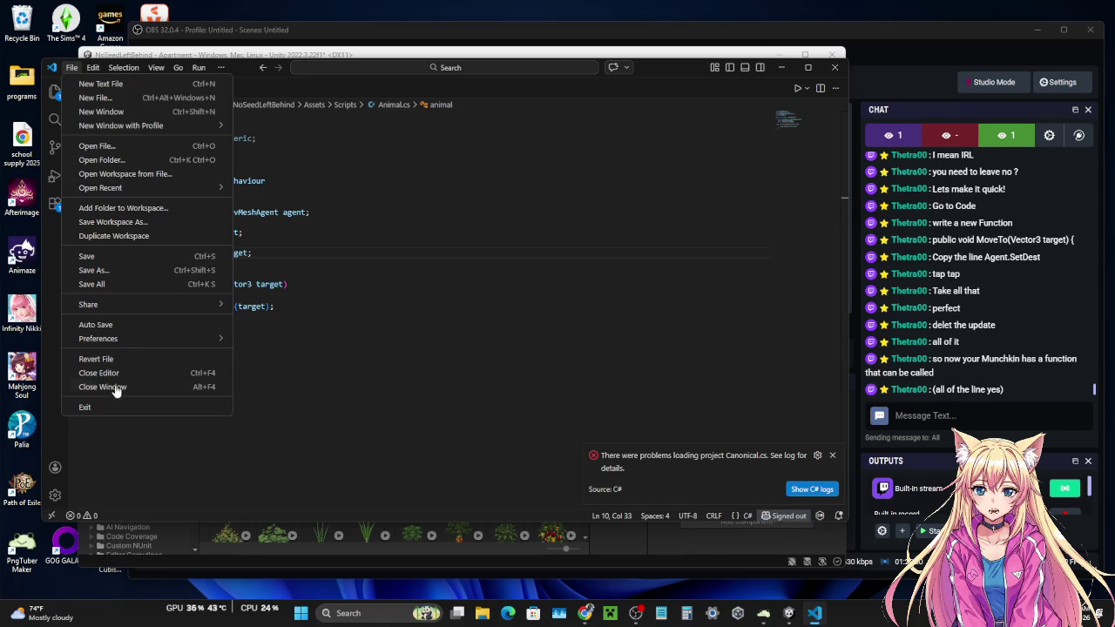
pyautogui.click(98, 257)
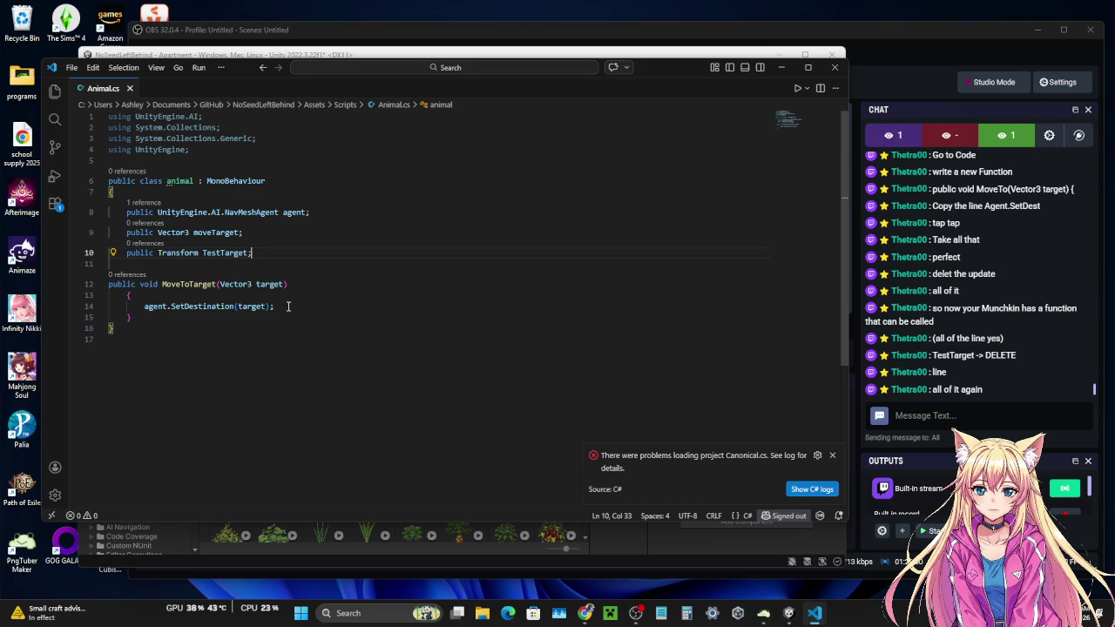
pyautogui.tripleClick(190, 253)
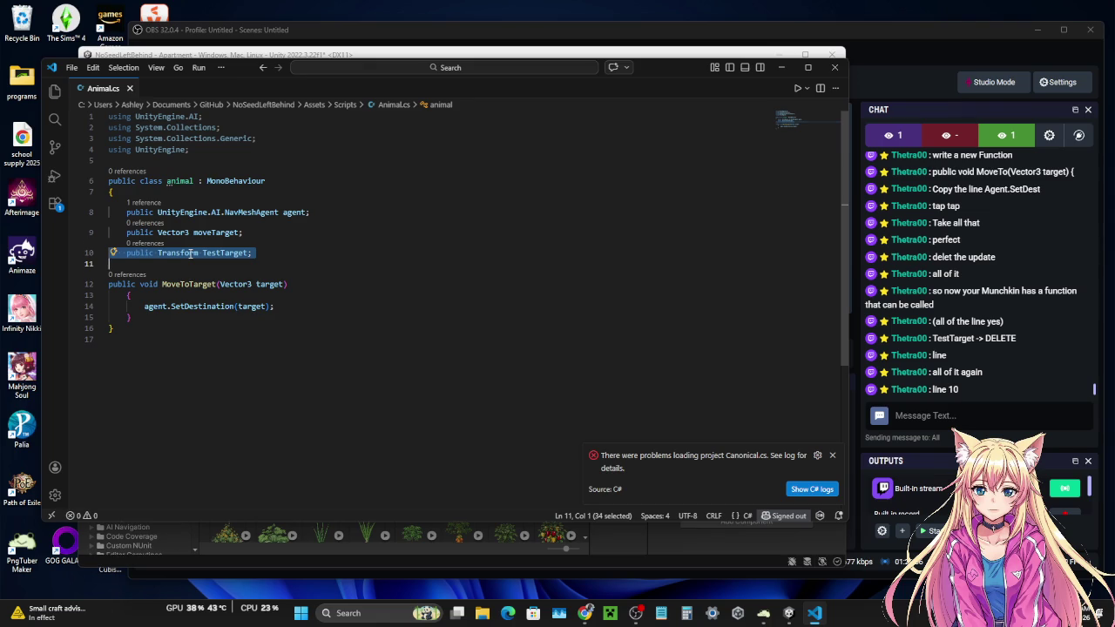
# - Delete the TestTarget field and its leftover blank line, keeping agent and moveTarget
pyautogui.press('BackSpace')
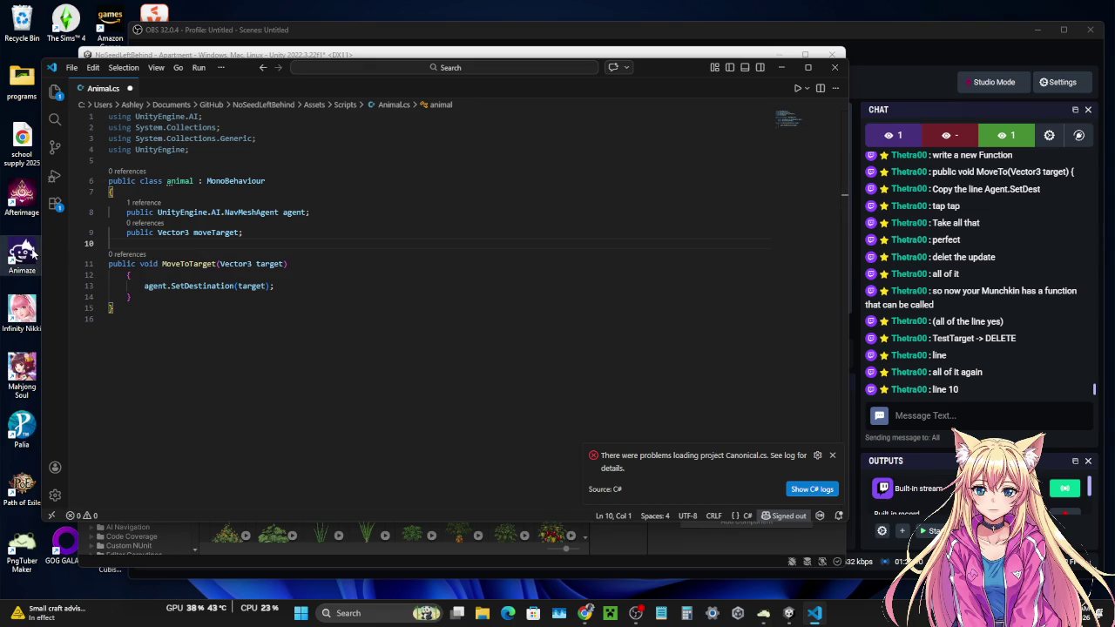
pyautogui.press('BackSpace')
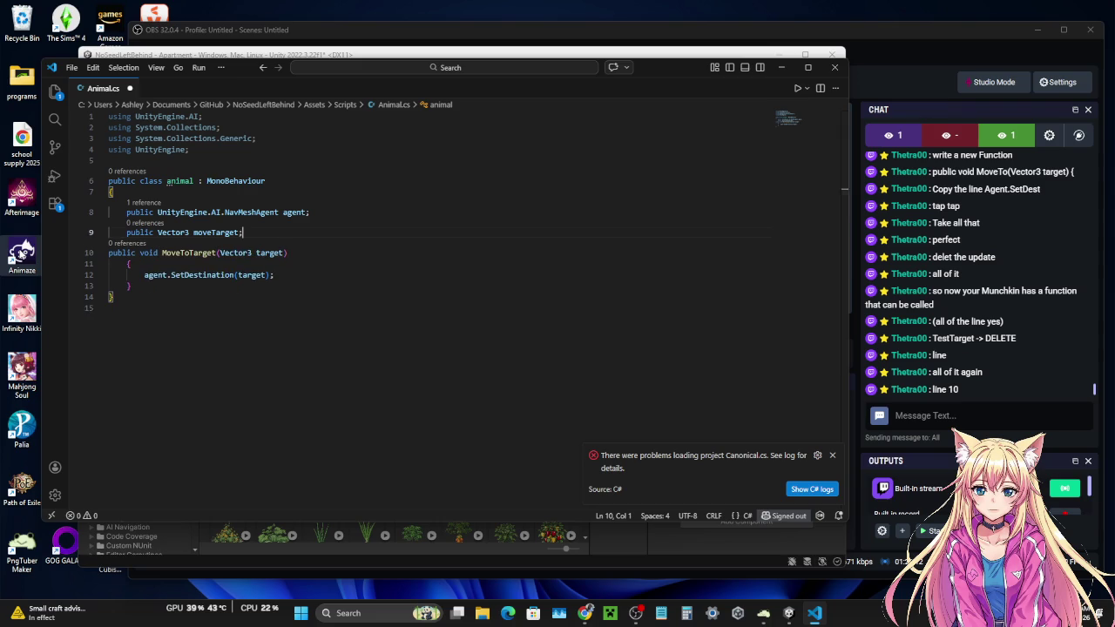
pyautogui.click(357, 374)
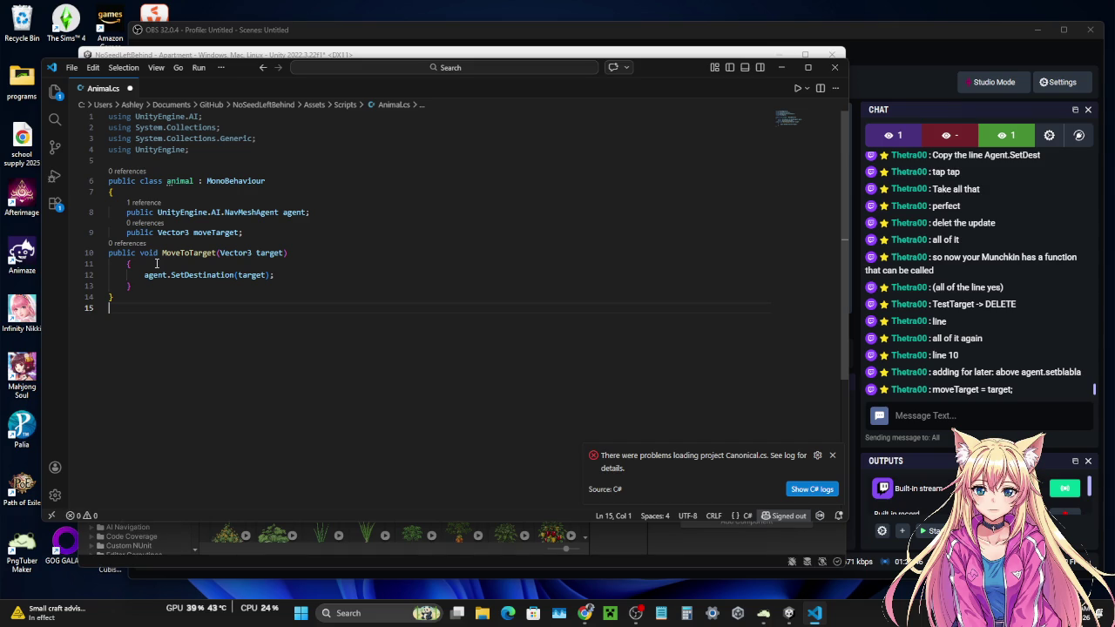
# - Insert 'moveTarget = target;' above the agent.SetDestination(target) call in MoveToTarget
pyautogui.click(216, 252)
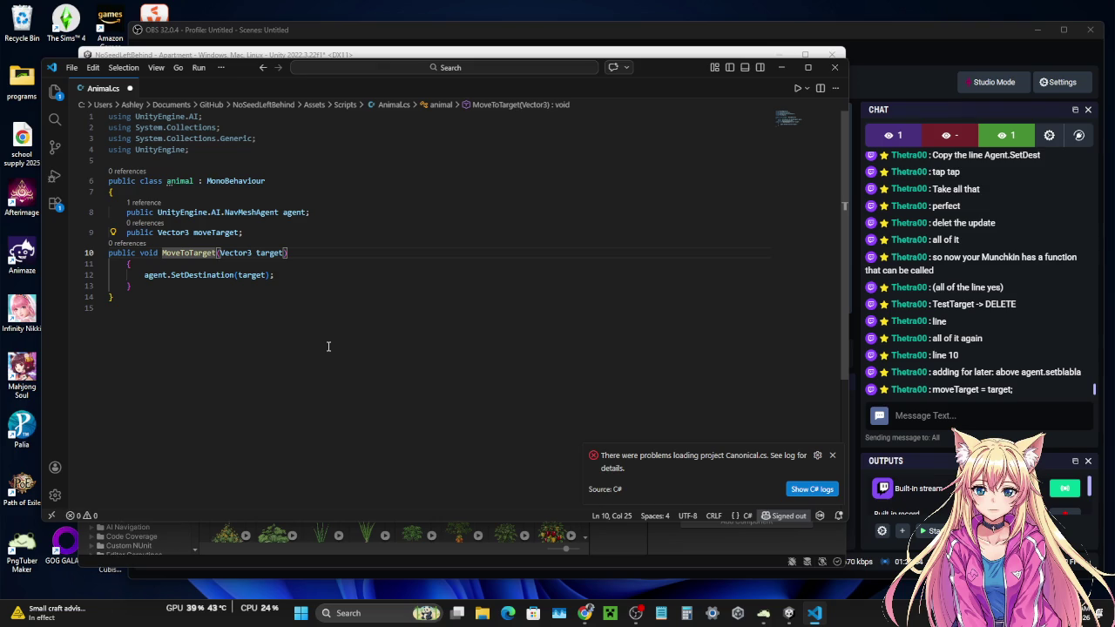
pyautogui.click(247, 262)
pyautogui.click(144, 274)
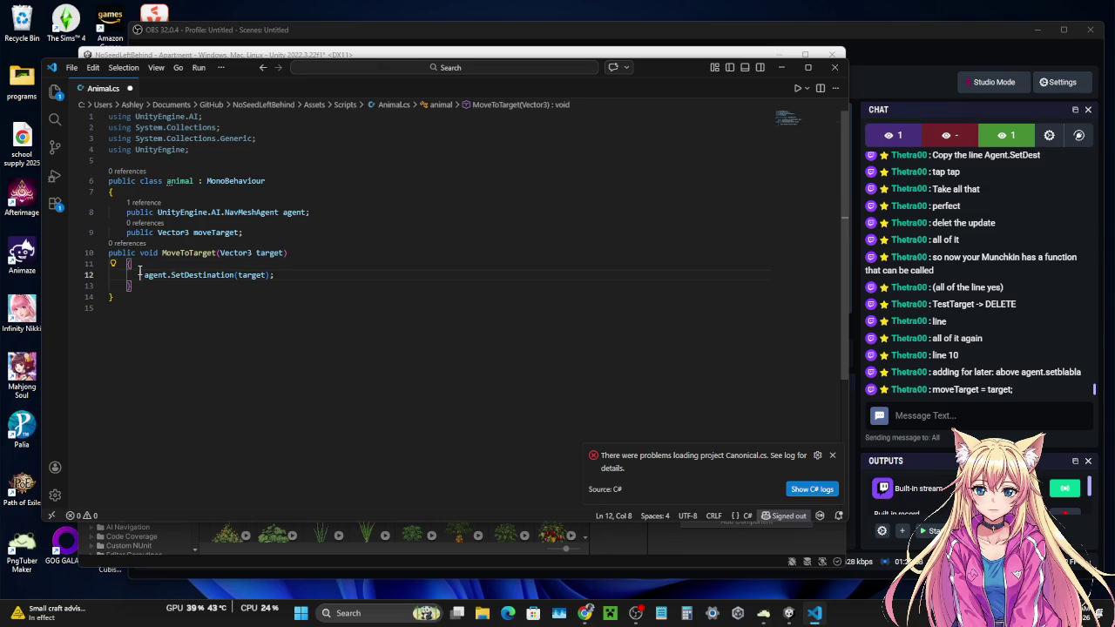
pyautogui.press('Return')
pyautogui.press('Up')
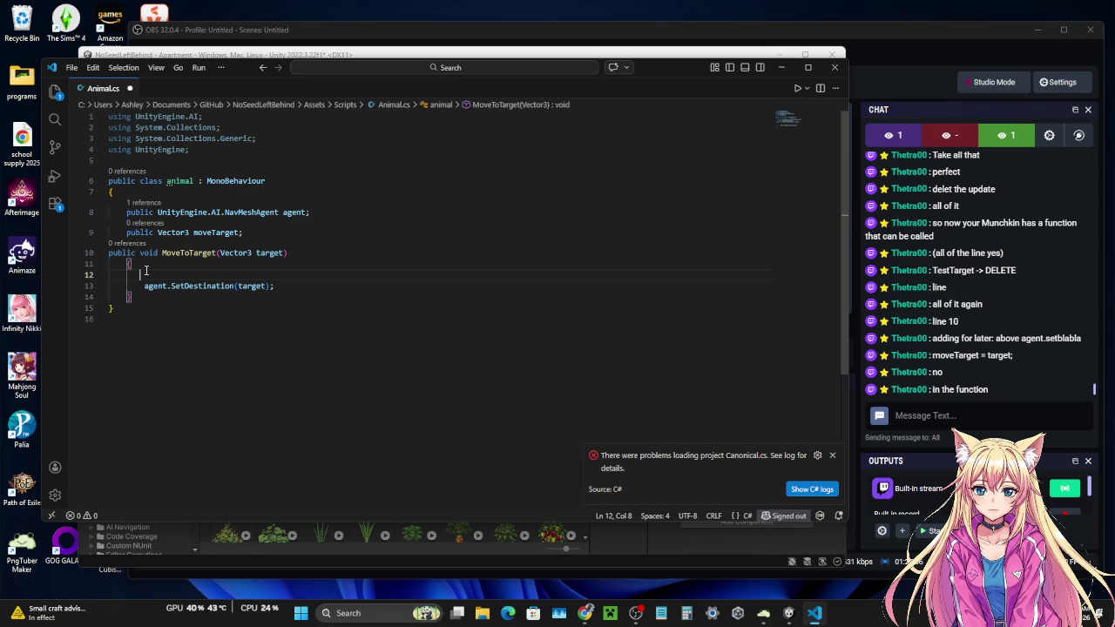
pyautogui.write('moveTarget = target;')
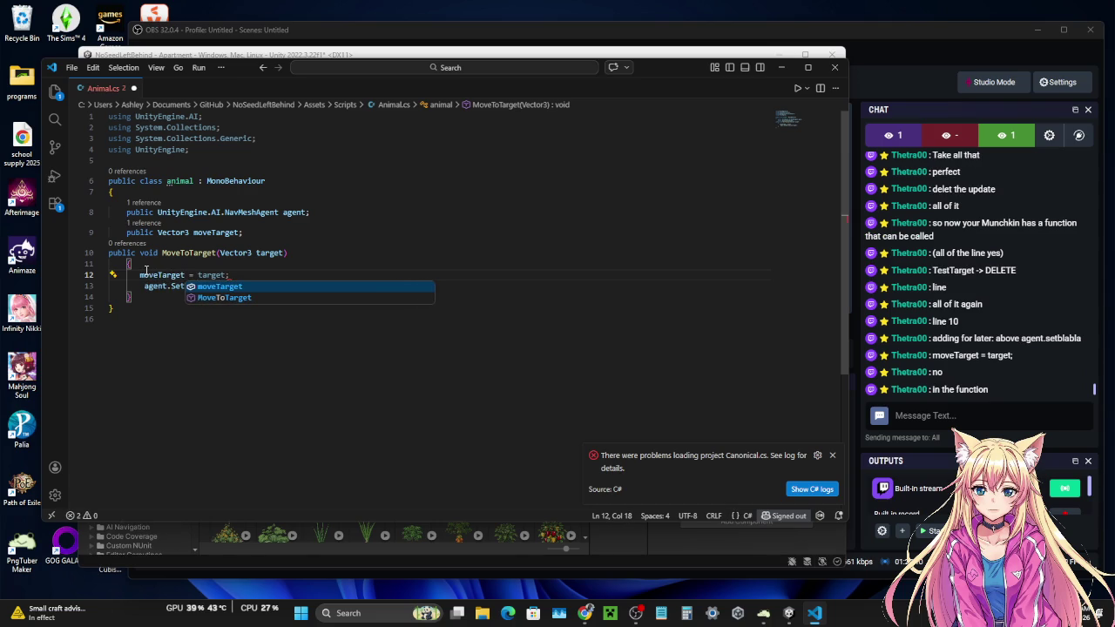
pyautogui.press('Tab')
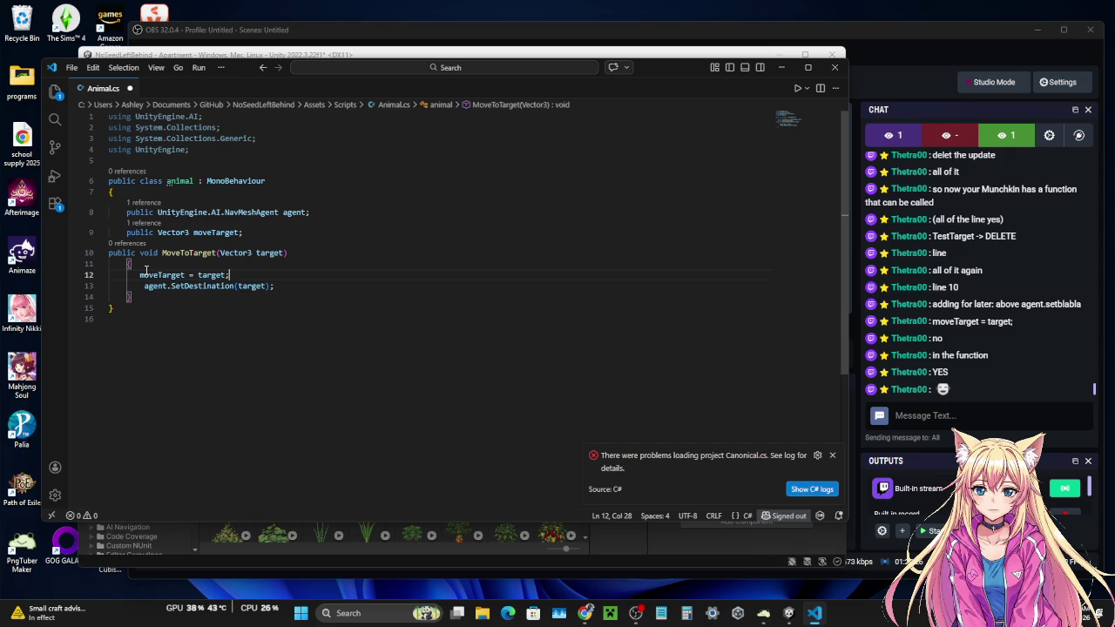
pyautogui.click(317, 295)
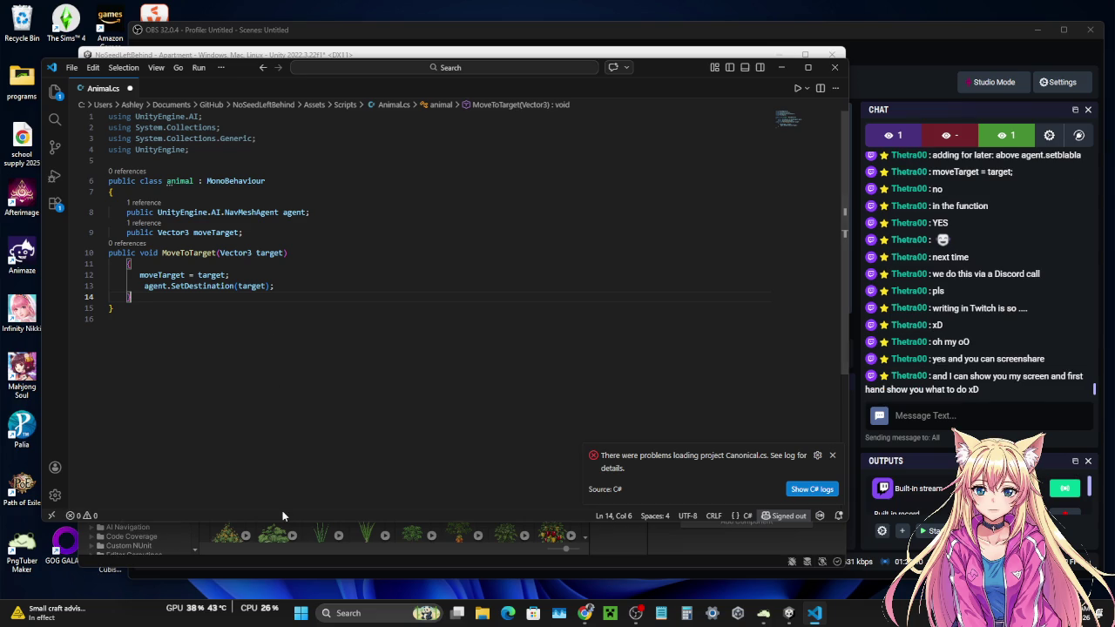
# - Save Animal.cs twice via File > Save and return to the Unity editor
pyautogui.click(71, 66)
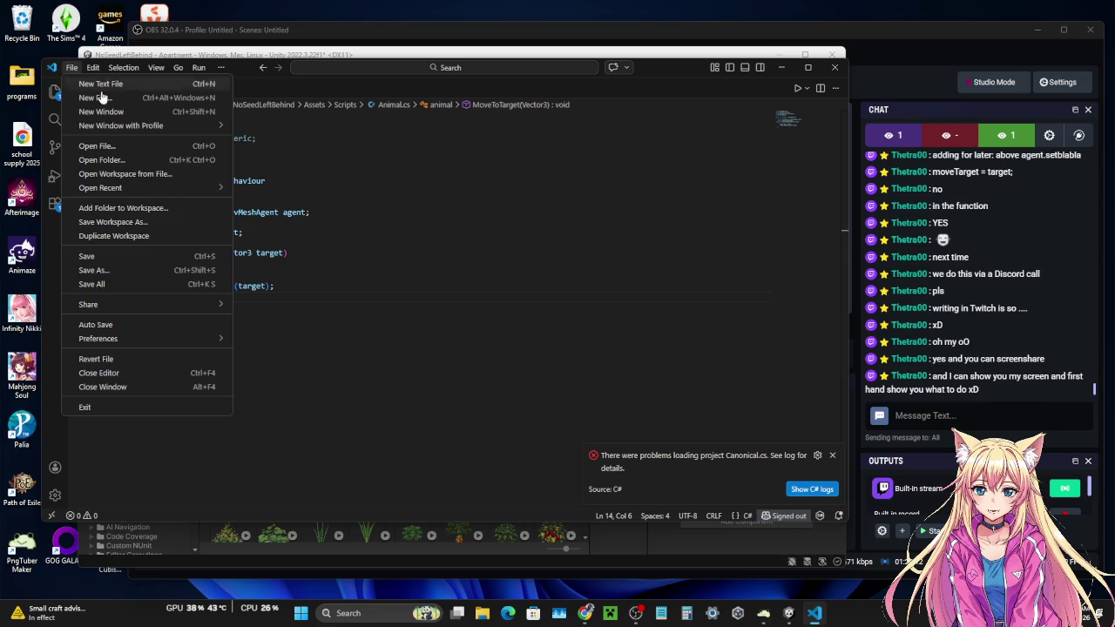
pyautogui.click(94, 257)
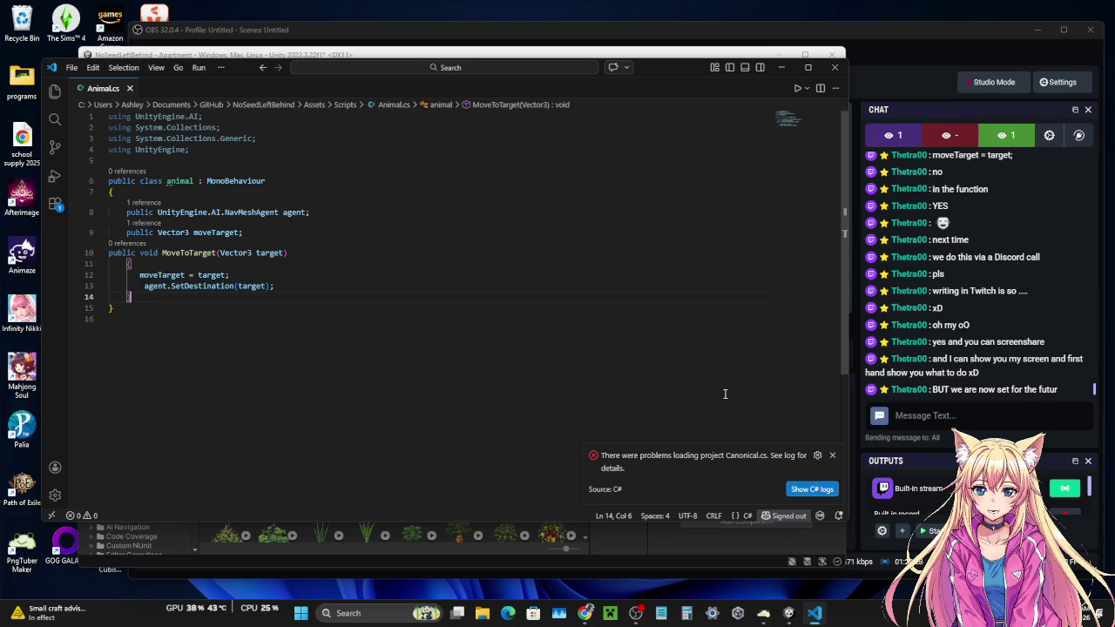
pyautogui.click(69, 68)
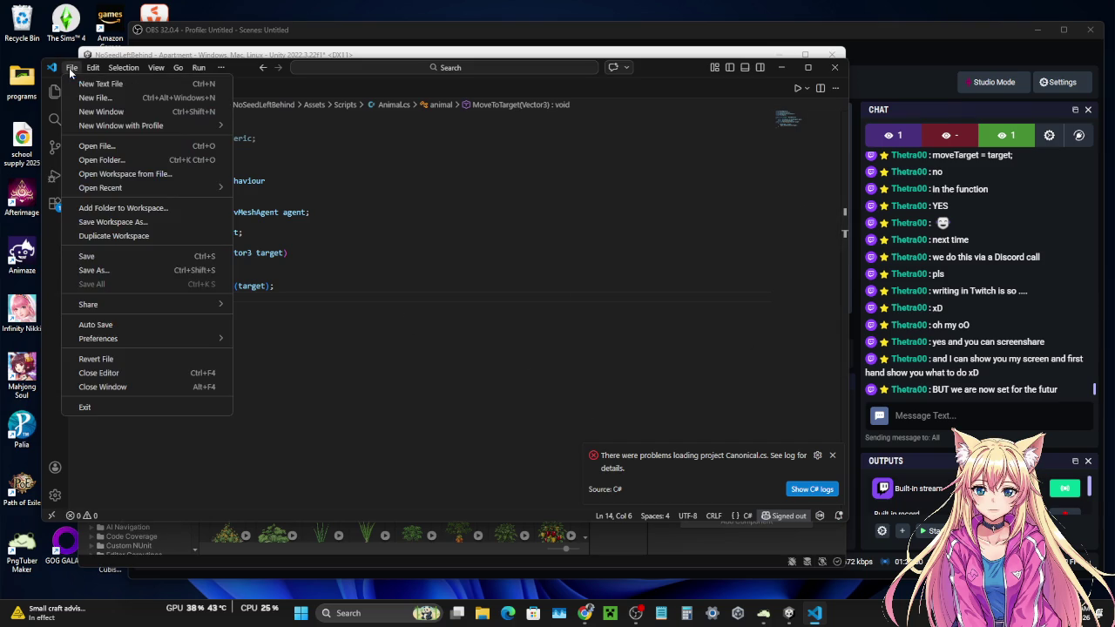
pyautogui.click(102, 256)
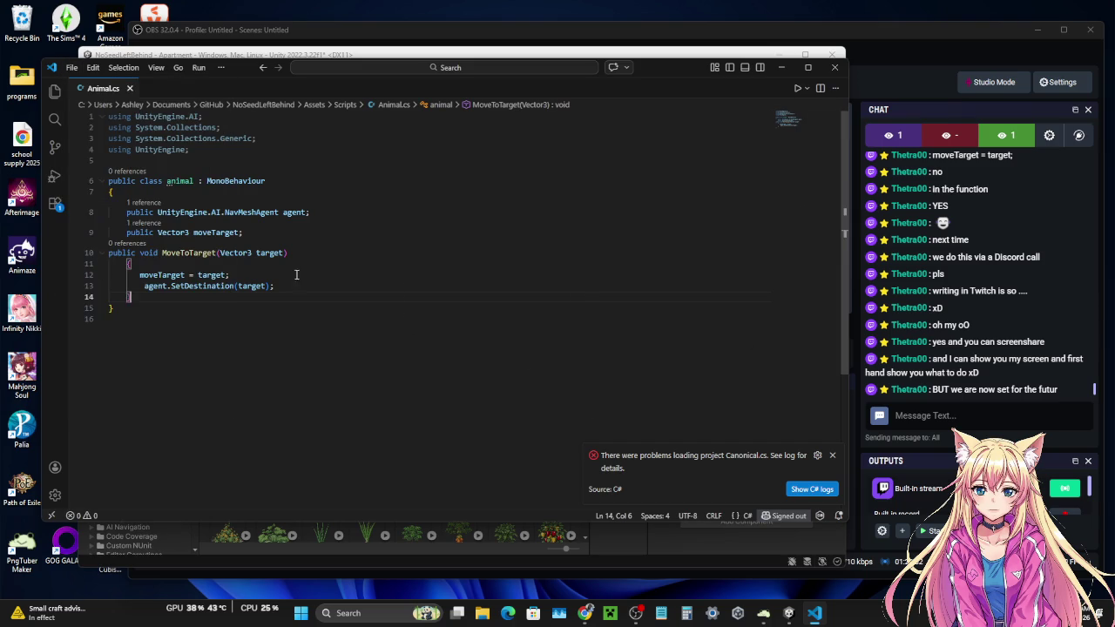
pyautogui.click(680, 56)
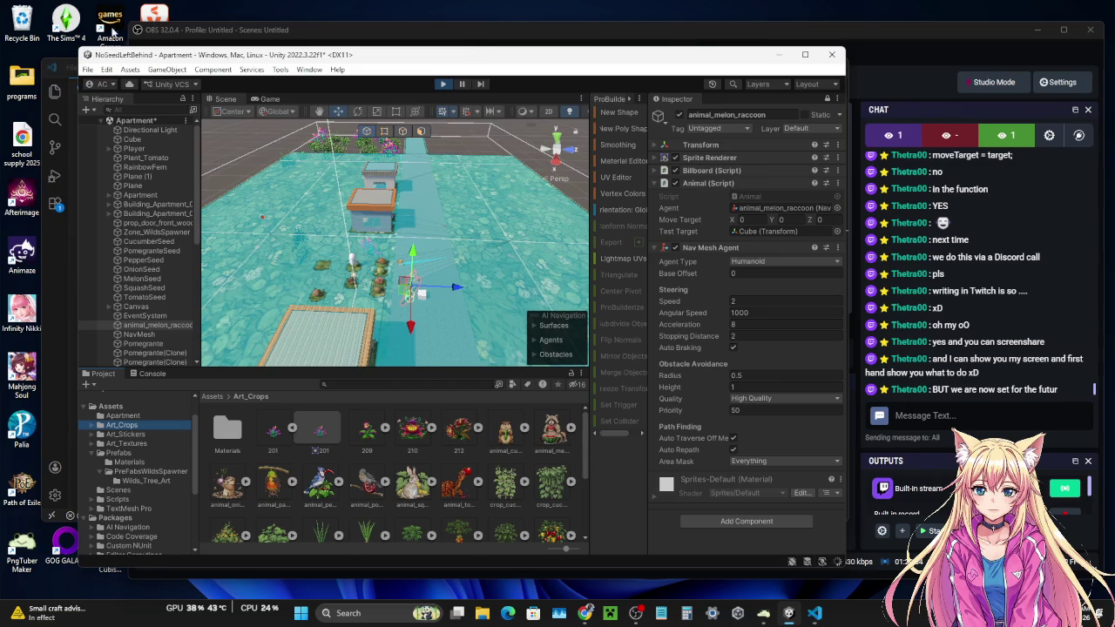
# - Use Unity's File > Save so the editor recompiles the updated Animal.cs
pyautogui.click(88, 69)
pyautogui.click(107, 126)
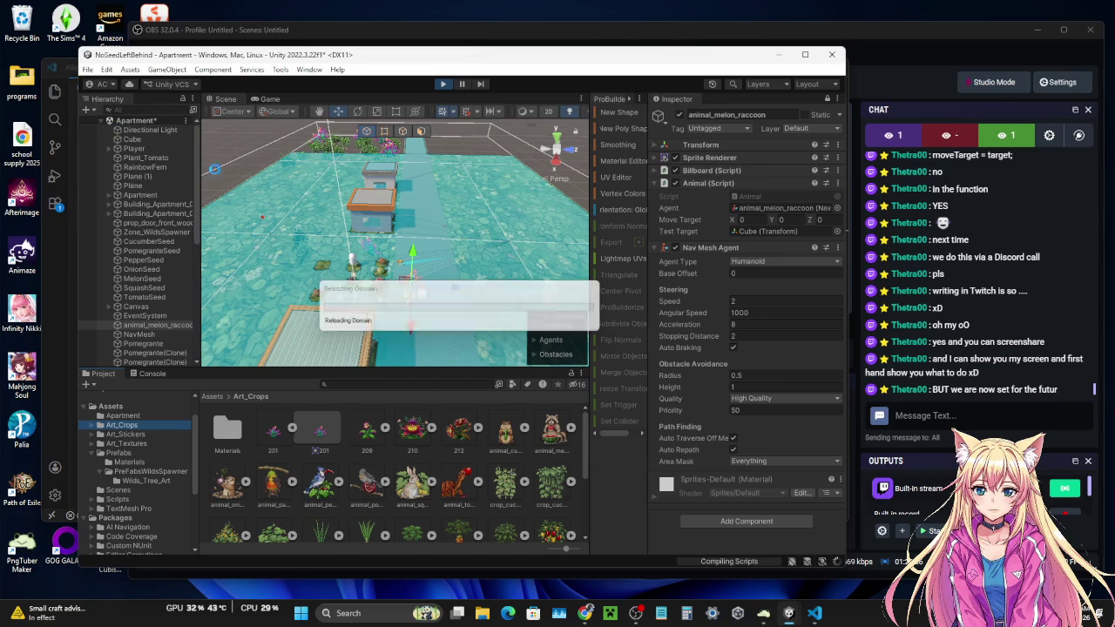